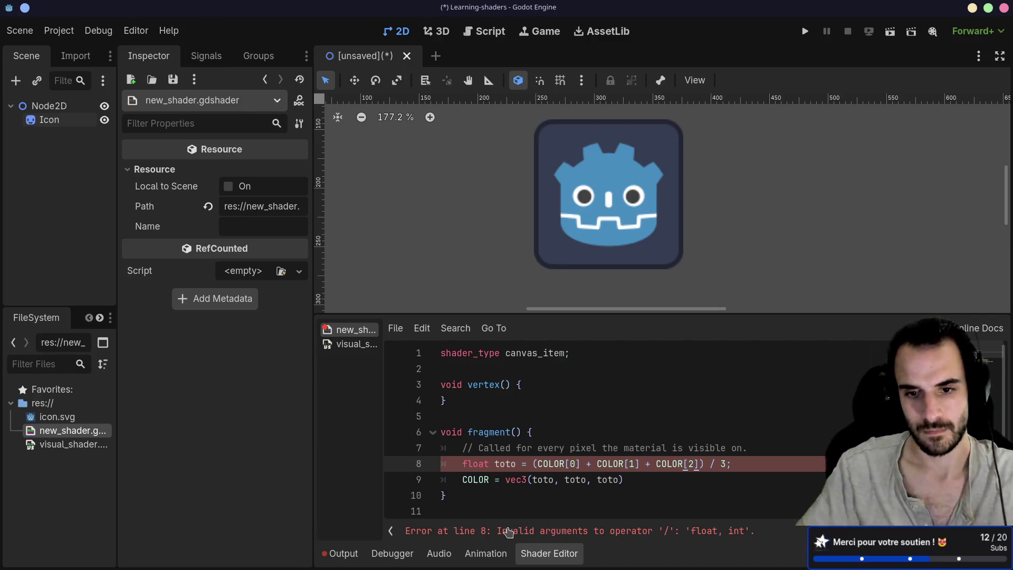
# Step: Change the line 8 divisor from 3 to 3.0, declining the save-scene prompt
pyautogui.click(580, 464)
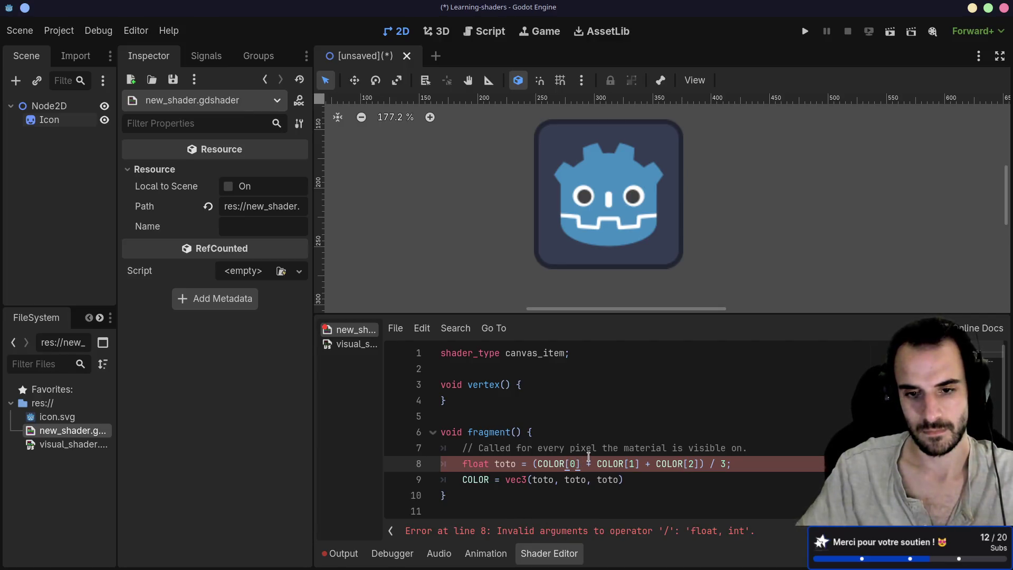
pyautogui.click(727, 460)
pyautogui.write('.0')
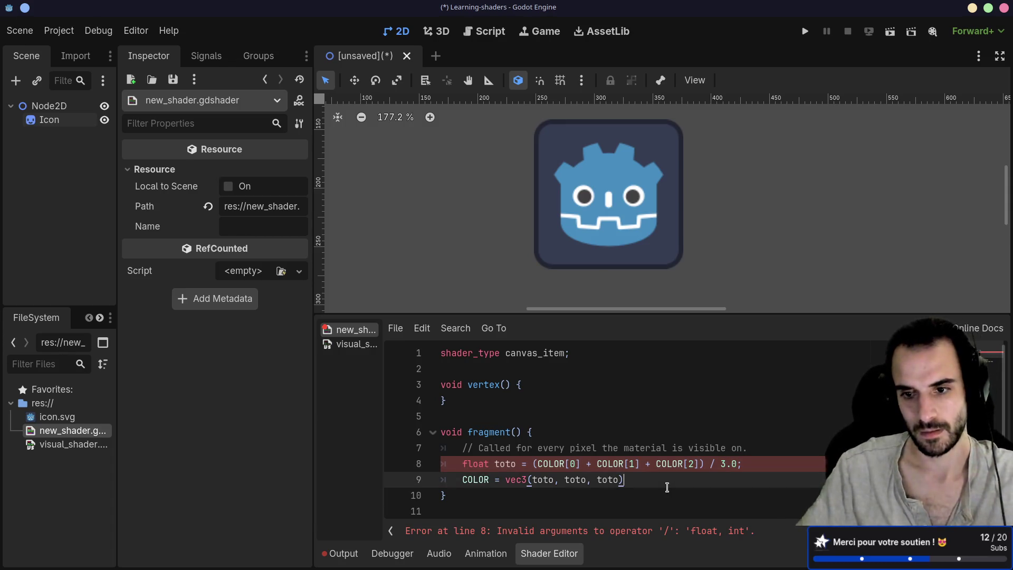
pyautogui.hotkey('ctrl', 's')
pyautogui.click(629, 493)
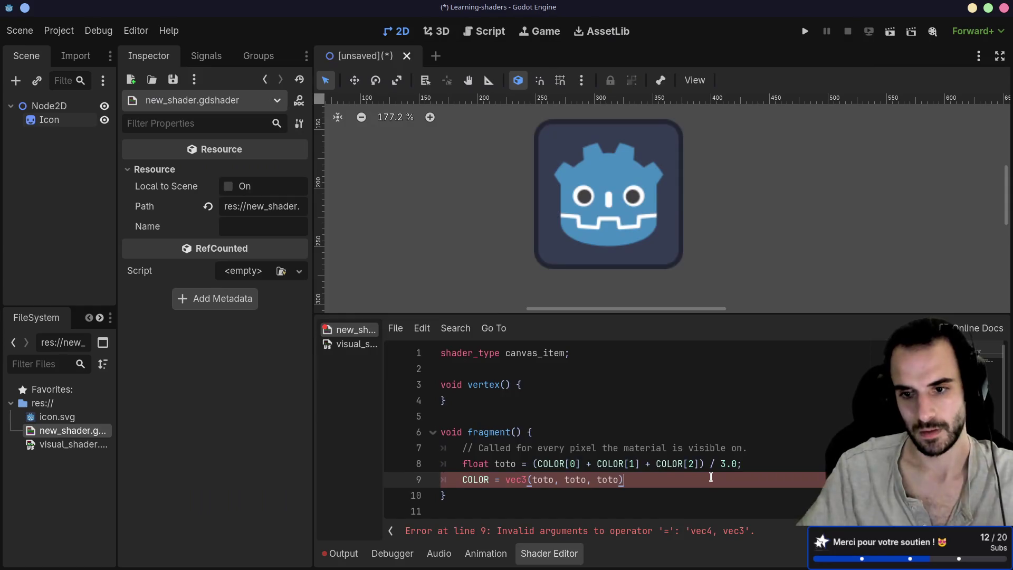
pyautogui.click(696, 463)
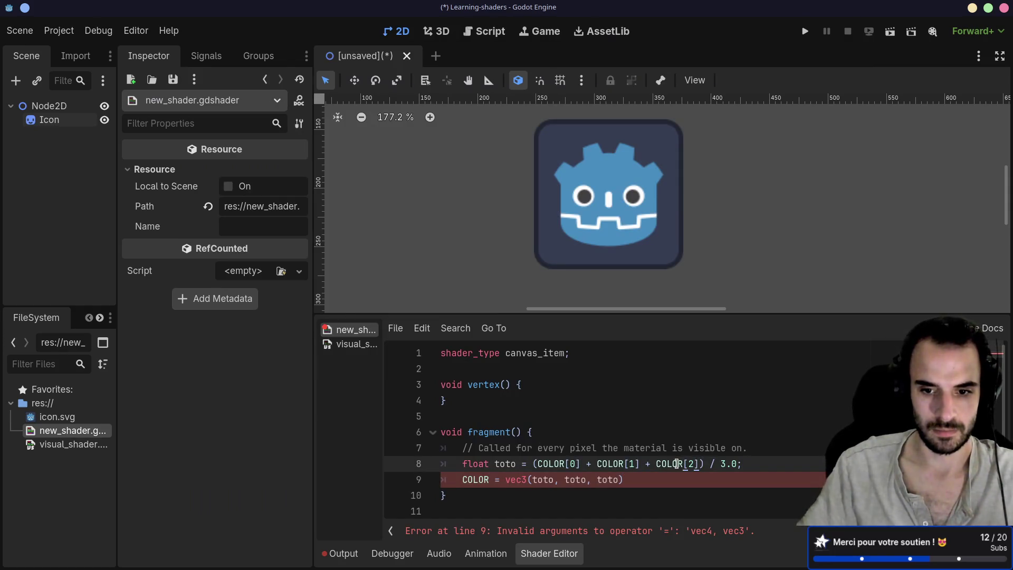
# Step: Make line 9 output vec4(toto, toto, toto, 1) instead of a vec3
pyautogui.click(528, 480)
pyautogui.press('BackSpace')
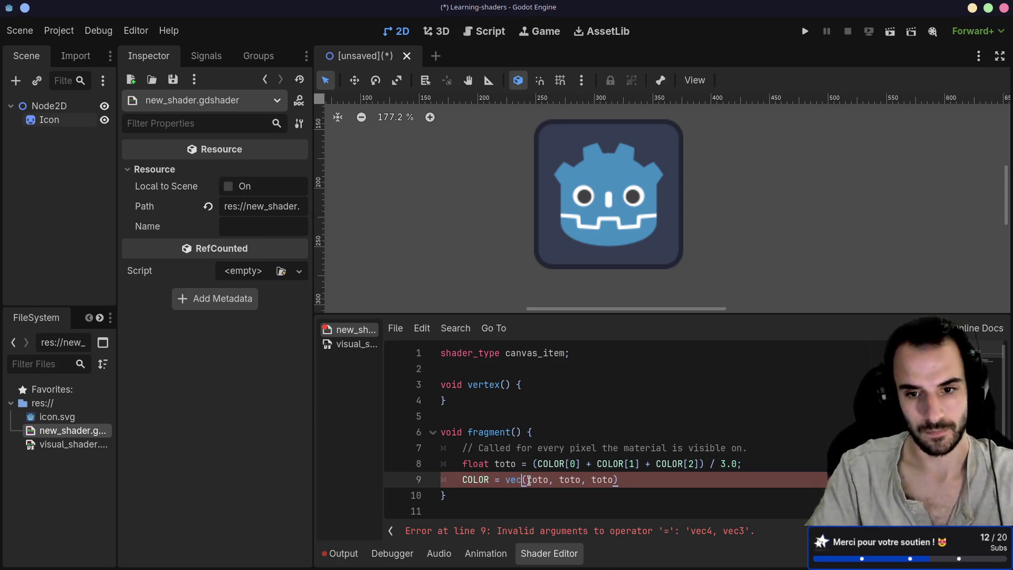
pyautogui.write('4')
pyautogui.click(617, 479)
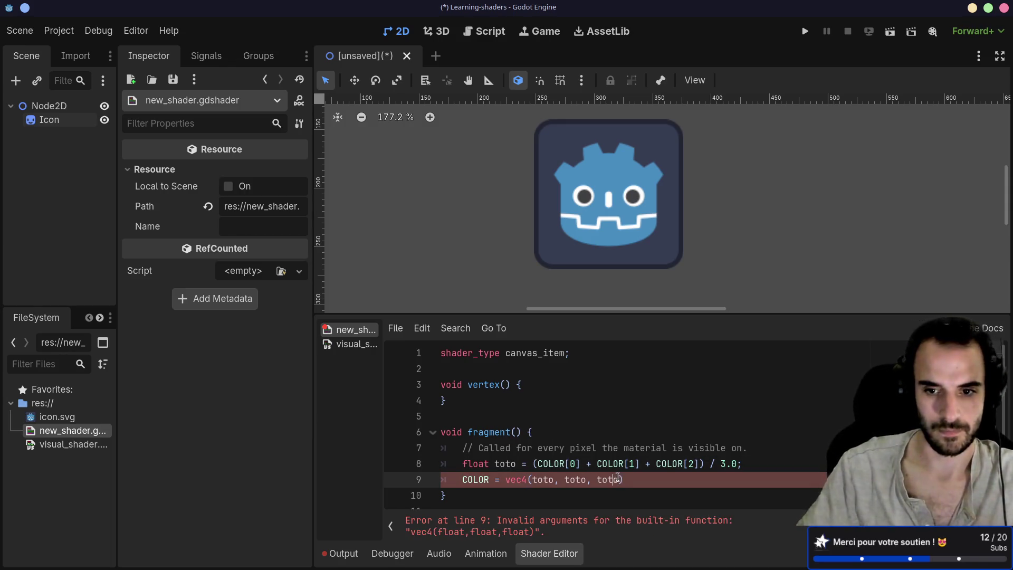
pyautogui.write(', 1')
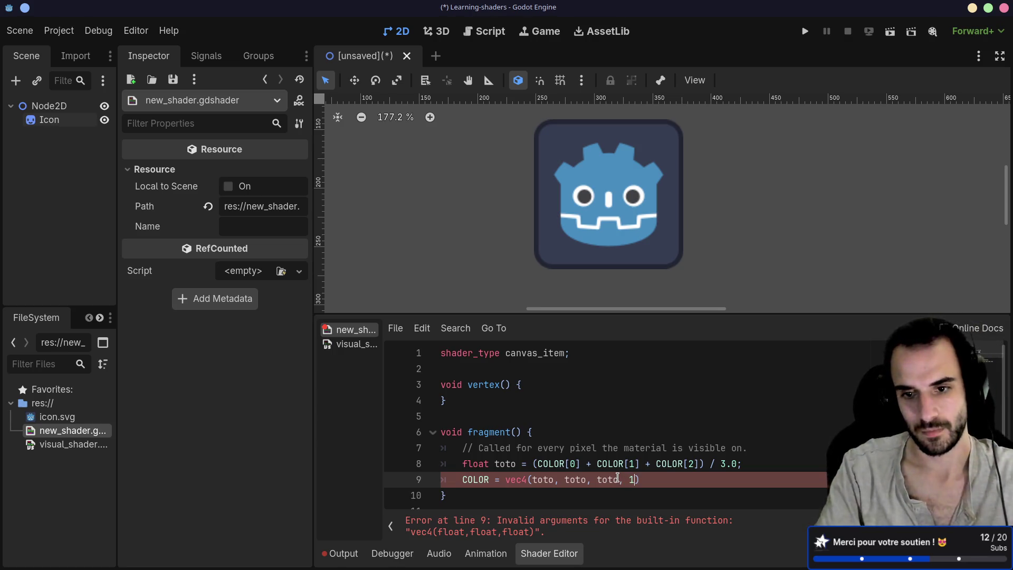
pyautogui.click(697, 463)
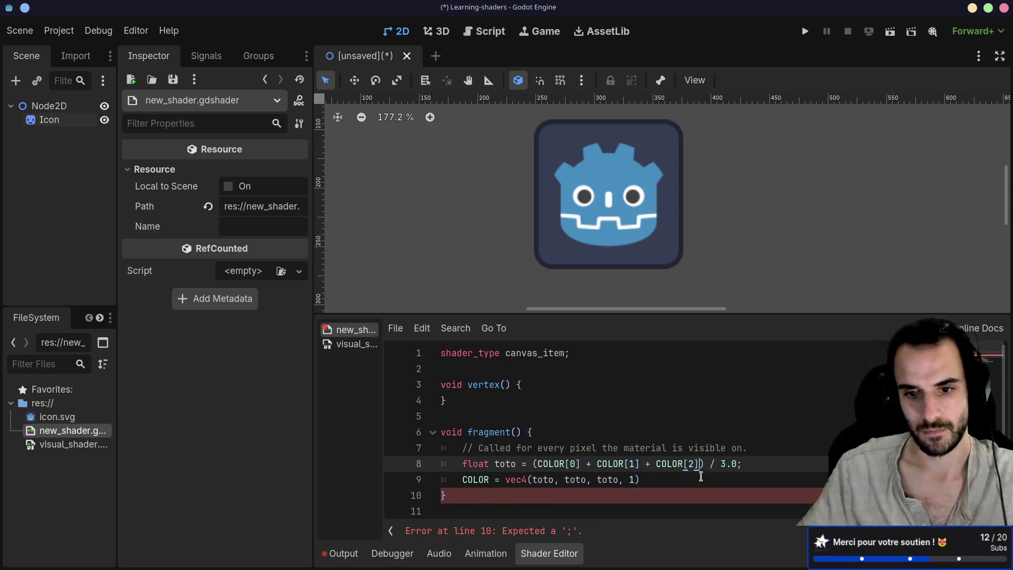
pyautogui.click(759, 463)
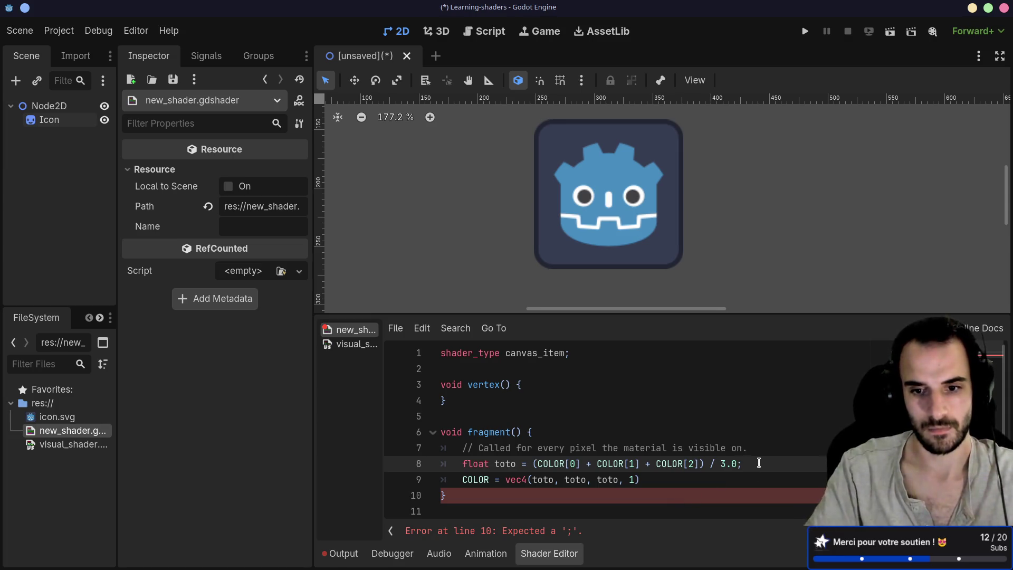
pyautogui.press('Down')
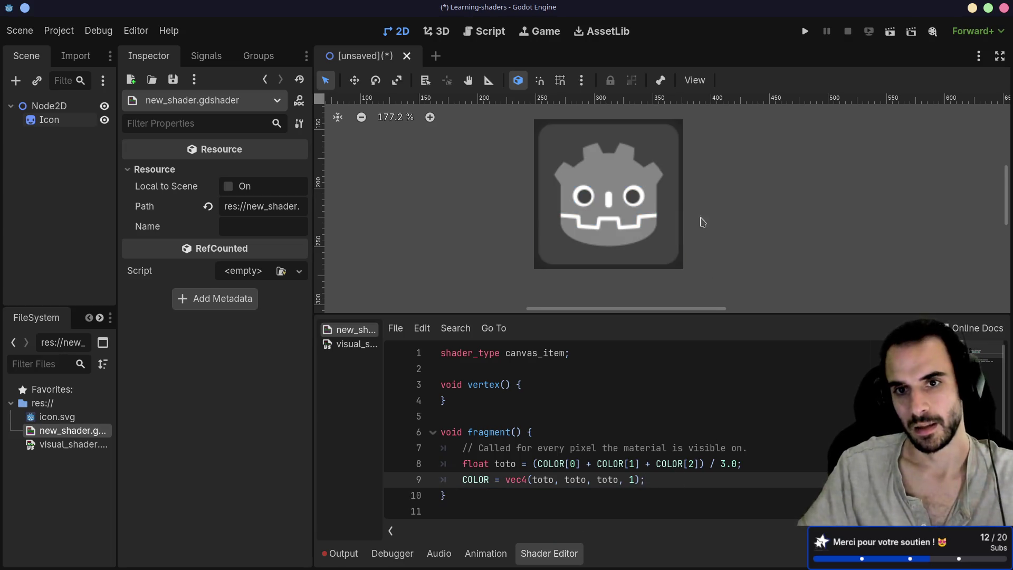
# Step: Replace the constant alpha 1 with COLOR[3] so the grey icon keeps its transparent corners
pyautogui.hscroll(3, 703, 222)
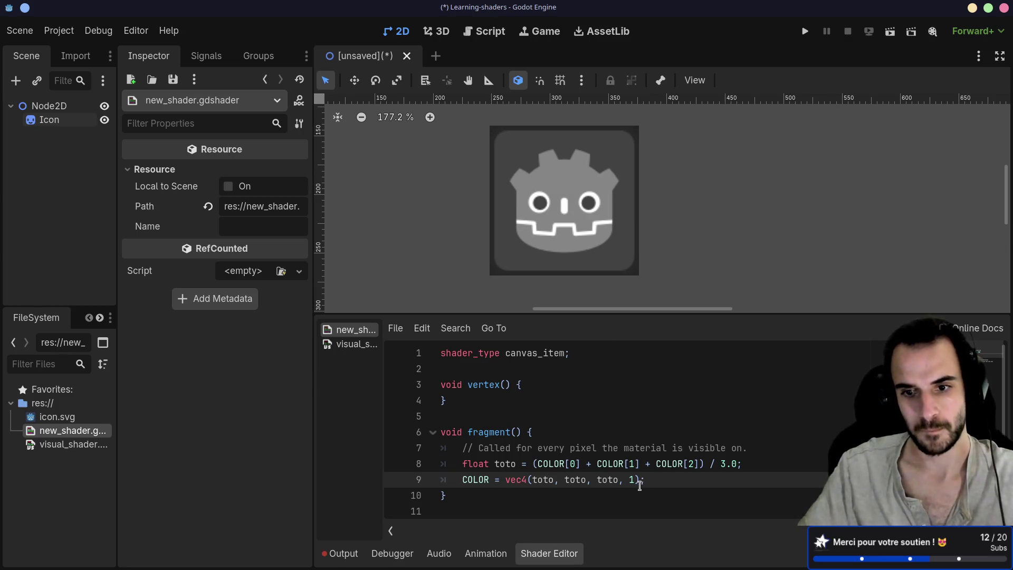
pyautogui.press('BackSpace')
pyautogui.write('COL')
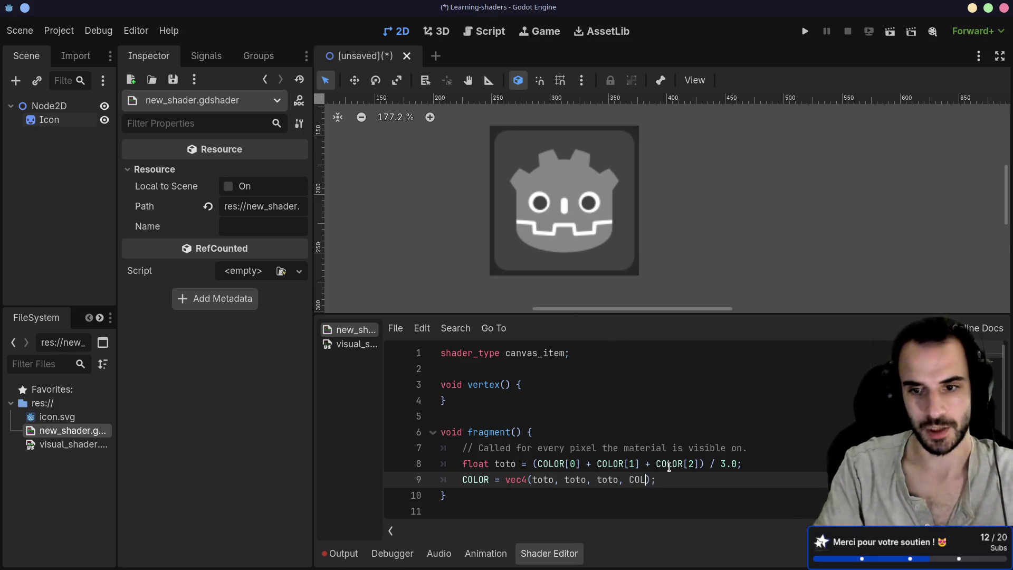
pyautogui.write('OR[3')
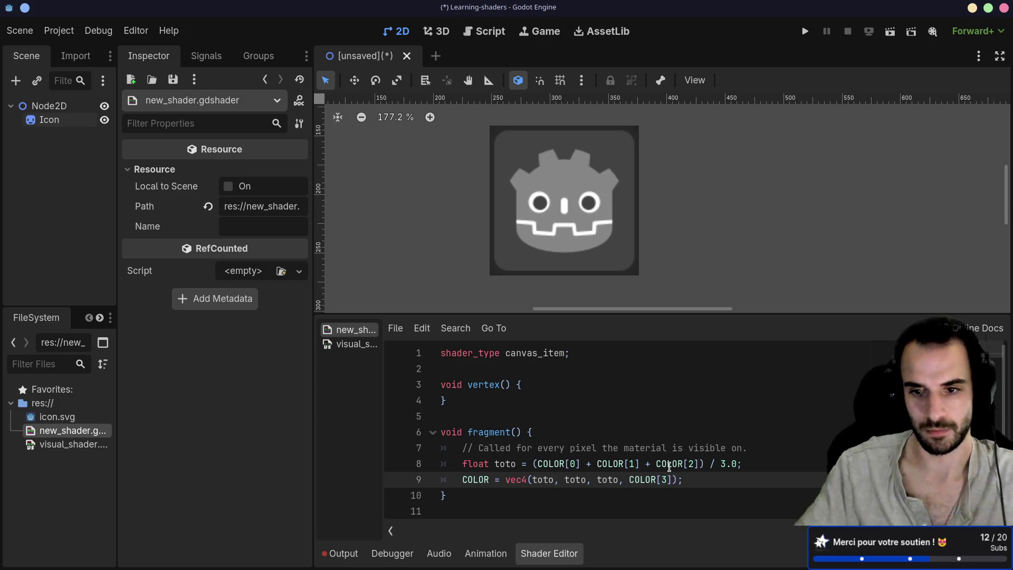
pyautogui.click(660, 431)
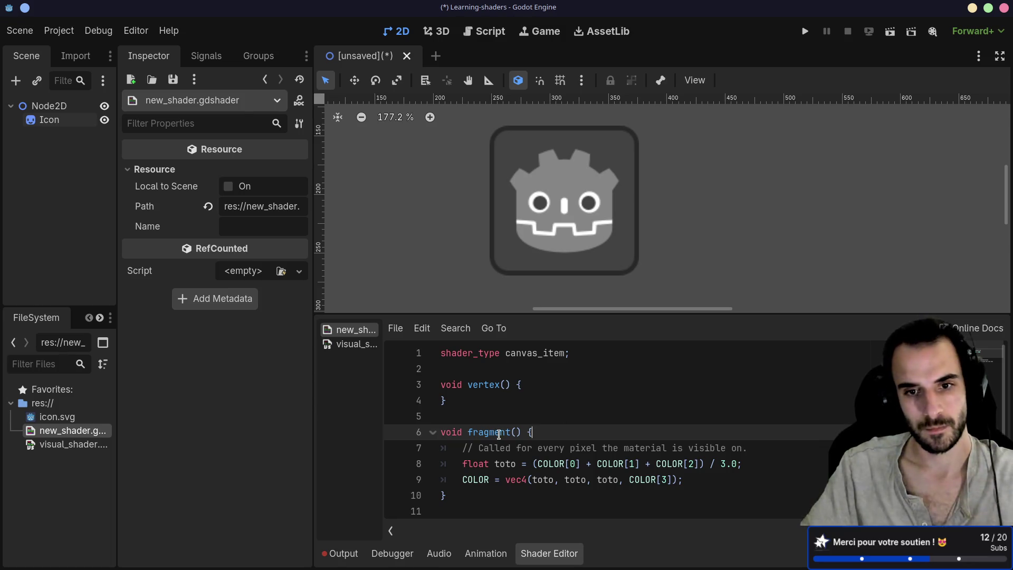
# Step: In the Shading language docs, go to the Canvas item shaders Fragment built-ins section
pyautogui.hotkey('alt', 'Tab')
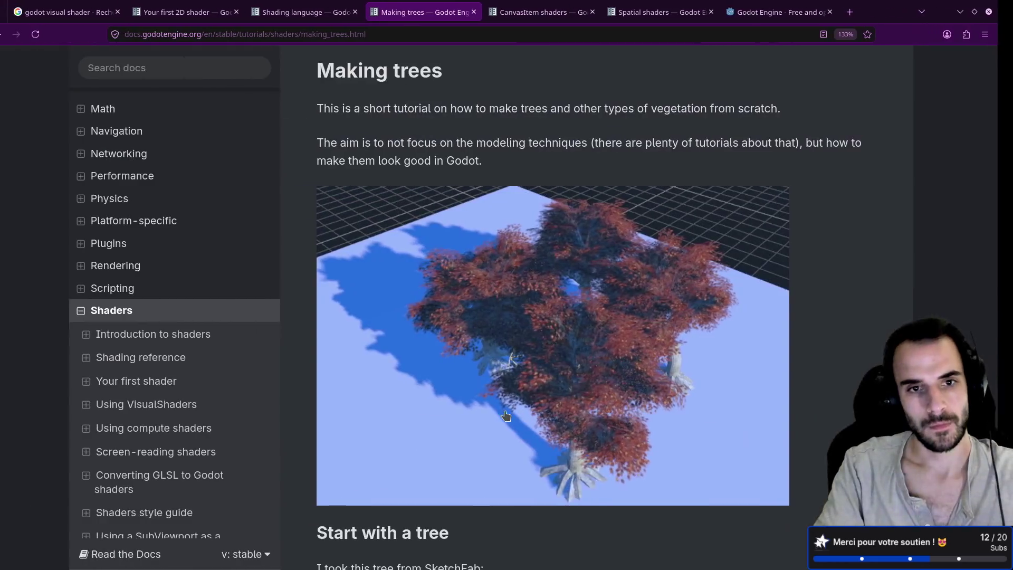
pyautogui.scroll(-3, 232, 340)
pyautogui.scroll(10, 232, 340)
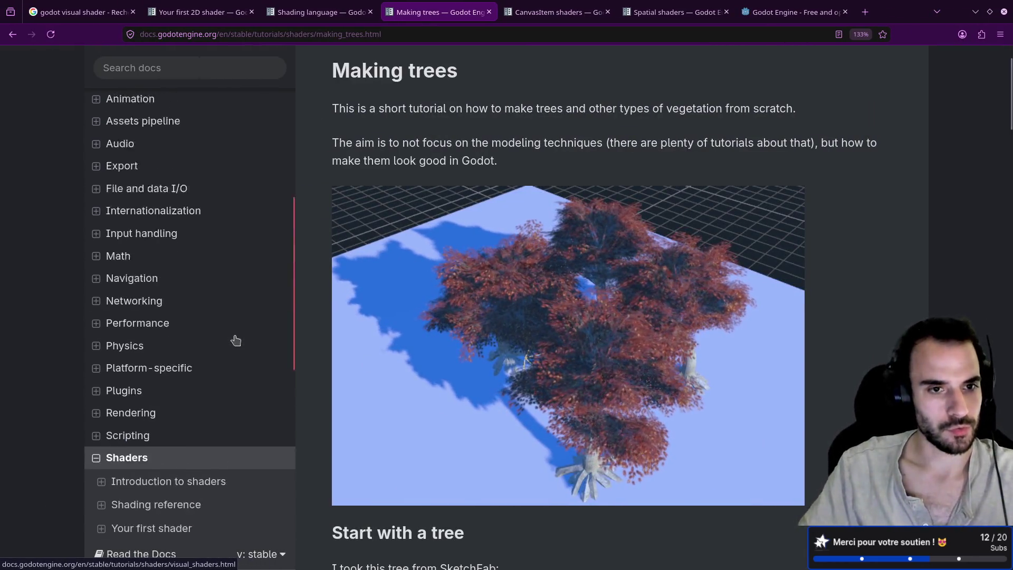
pyautogui.click(336, 9)
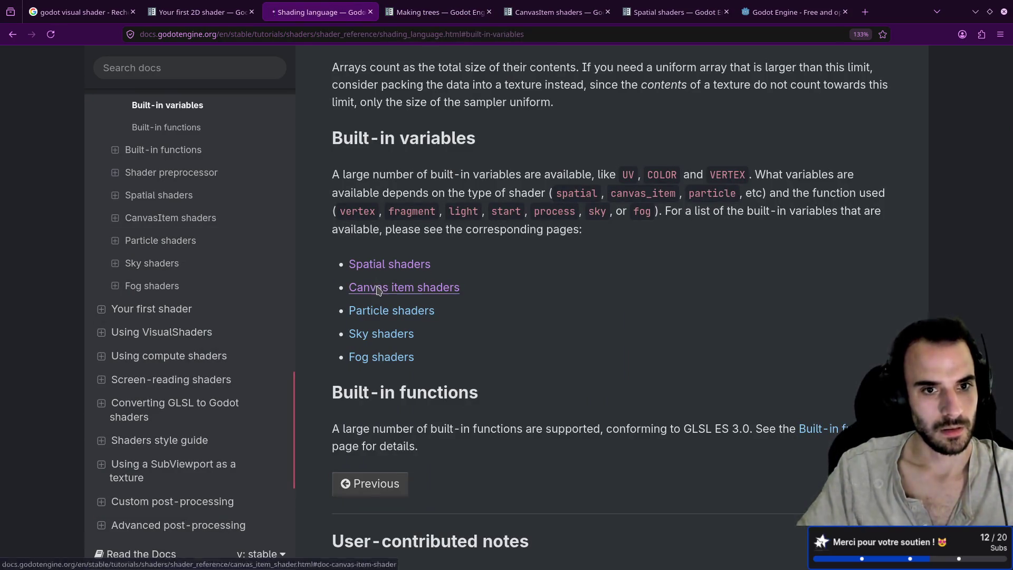
pyautogui.click(393, 288)
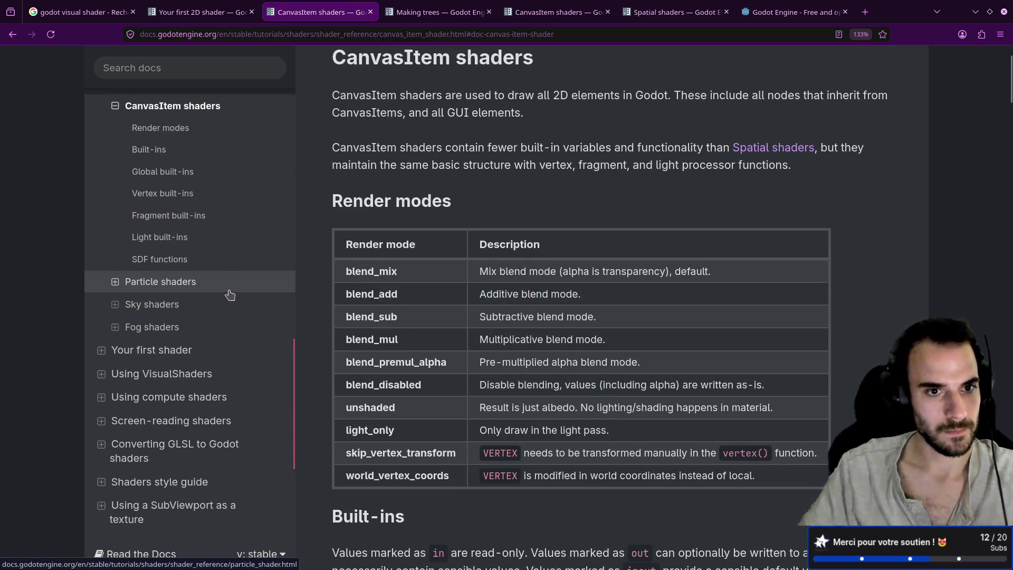
pyautogui.click(204, 218)
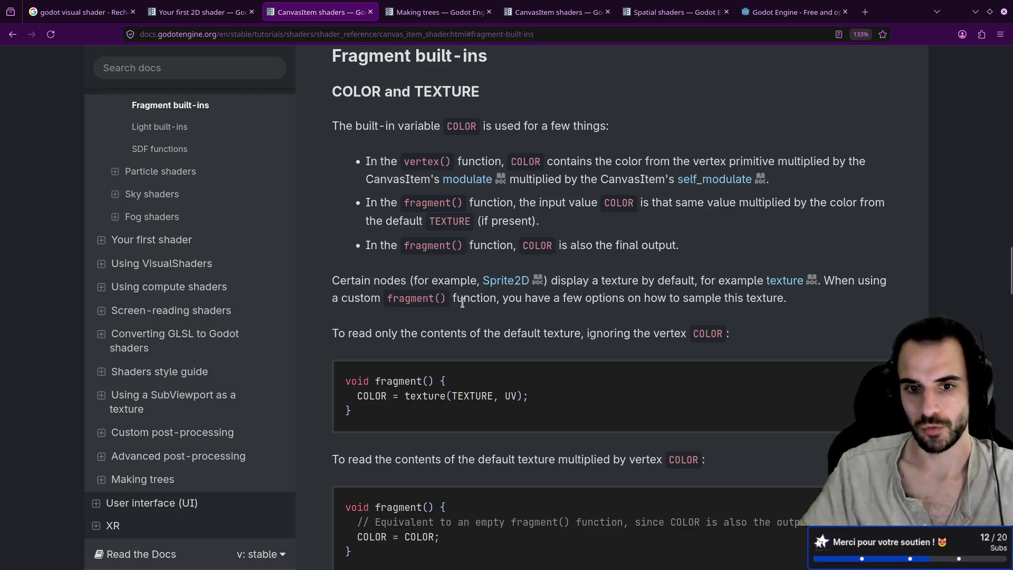
# Step: Read the COLOR and TEXTURE notes and open the texture link in a new tab
pyautogui.scroll(-6, 463, 302)
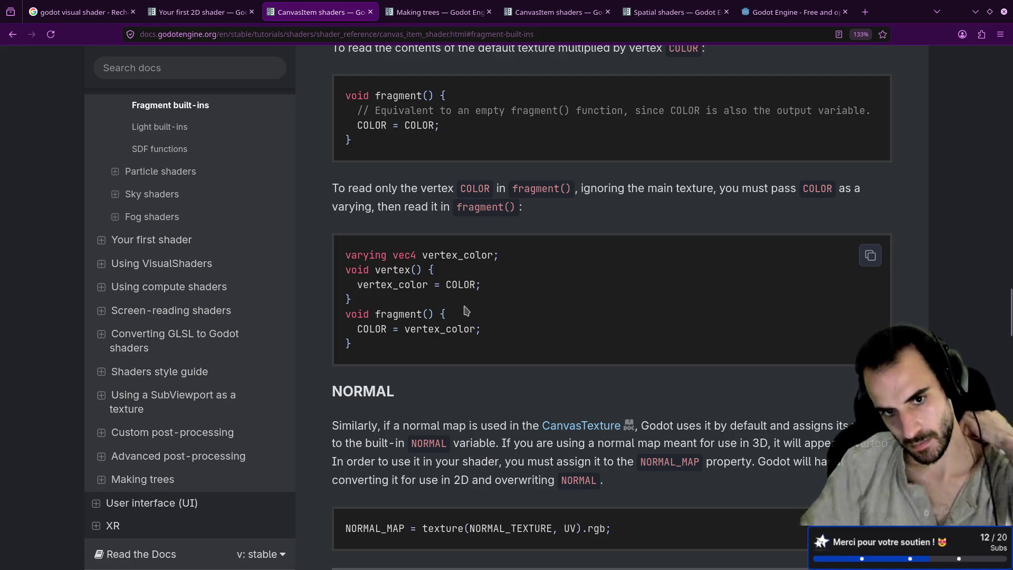
pyautogui.scroll(6, 466, 311)
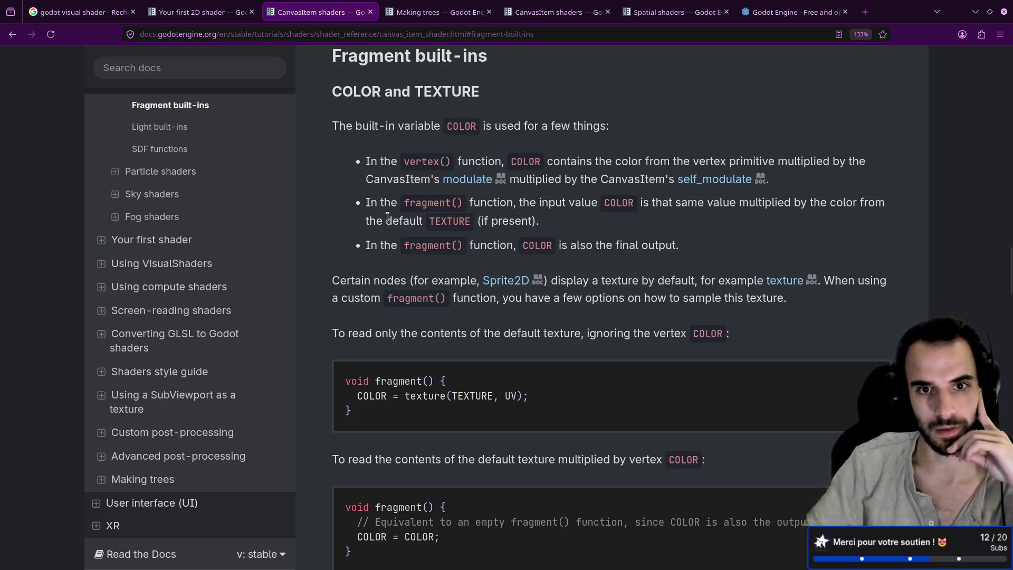
pyautogui.doubleClick(440, 218)
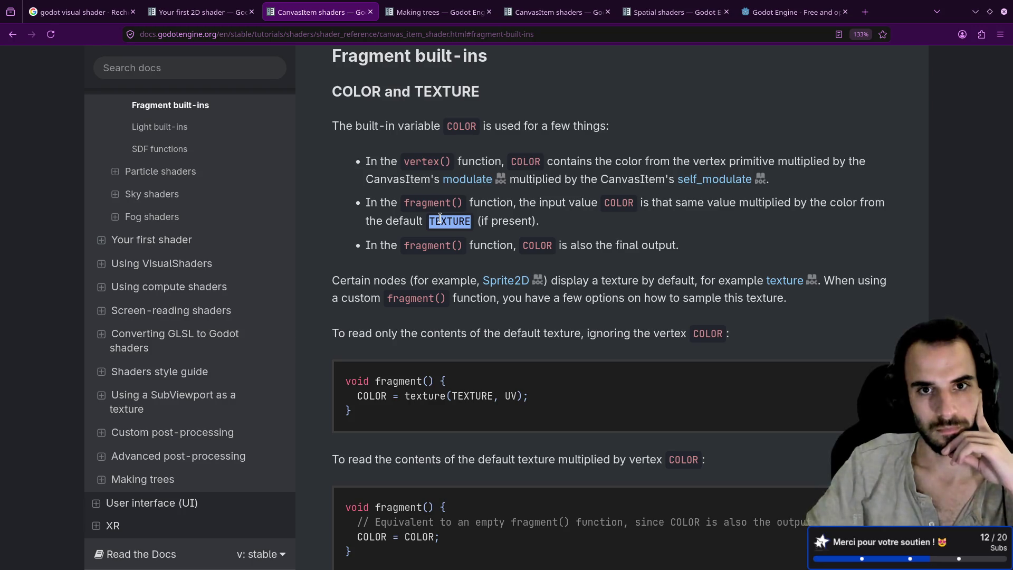
pyautogui.doubleClick(444, 91)
pyautogui.scroll(-5, 404, 211)
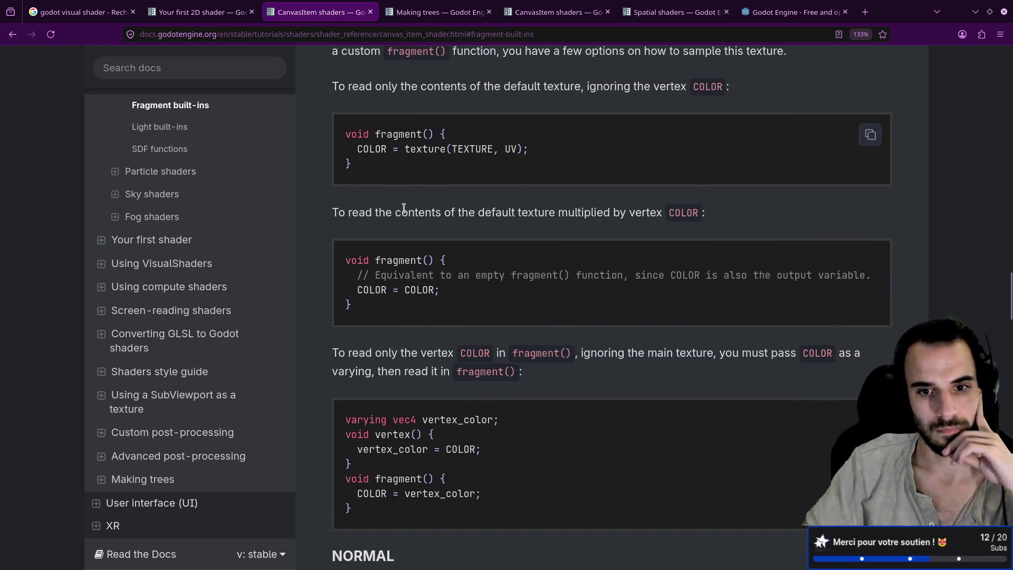
pyautogui.scroll(-3, 404, 208)
pyautogui.scroll(5, 404, 210)
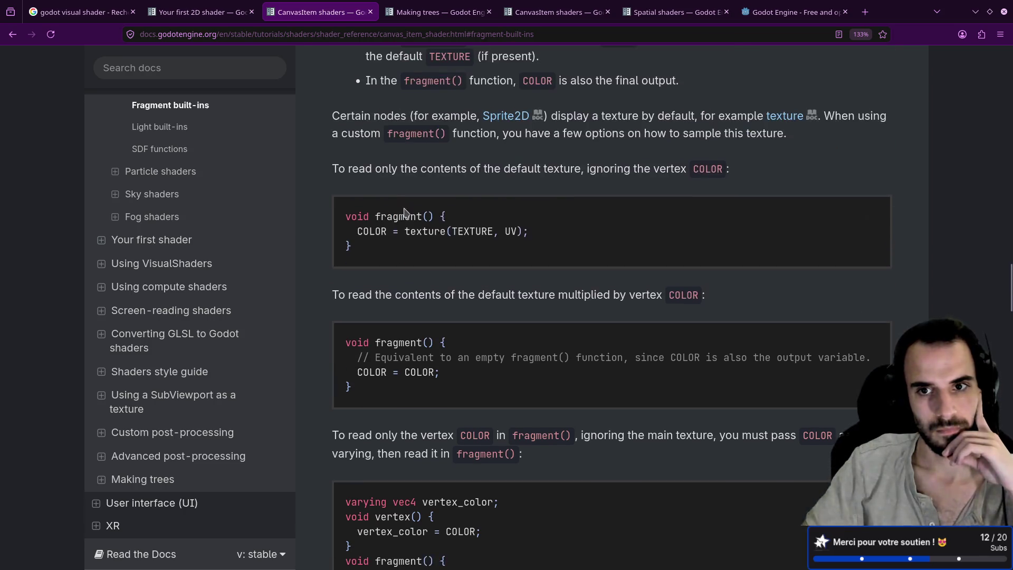
pyautogui.scroll(2, 404, 211)
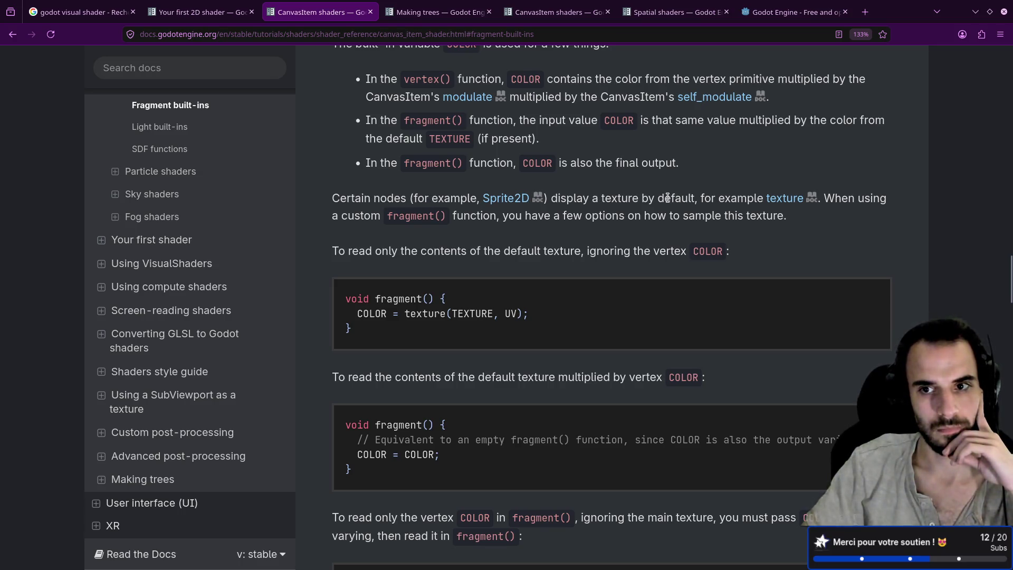
pyautogui.middleClick(784, 199)
# Step: Close the Sprite2D tab and select texture(TEXTURE, UV) from the first fragment example
pyautogui.click(422, 5)
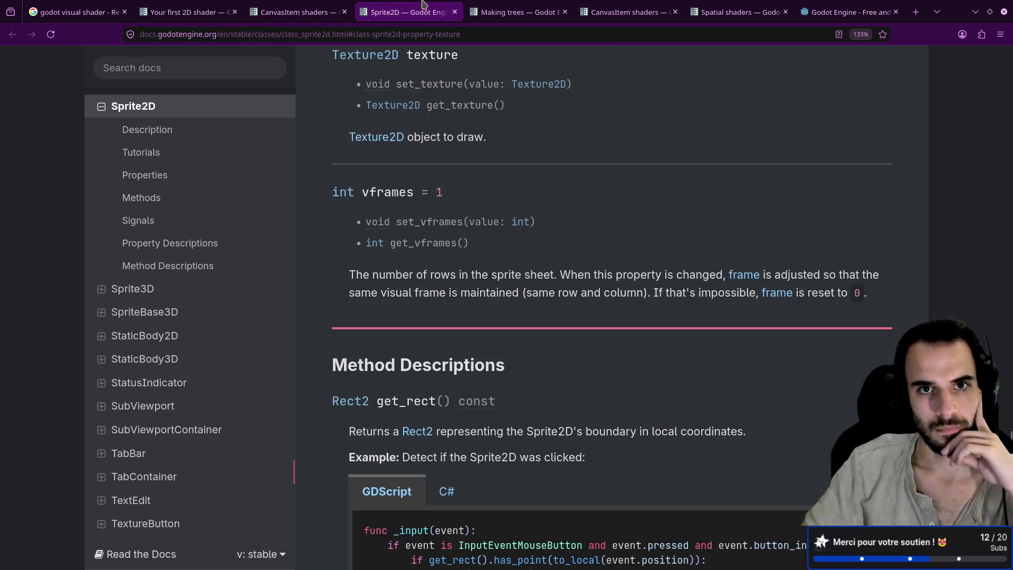
pyautogui.middleClick(412, 6)
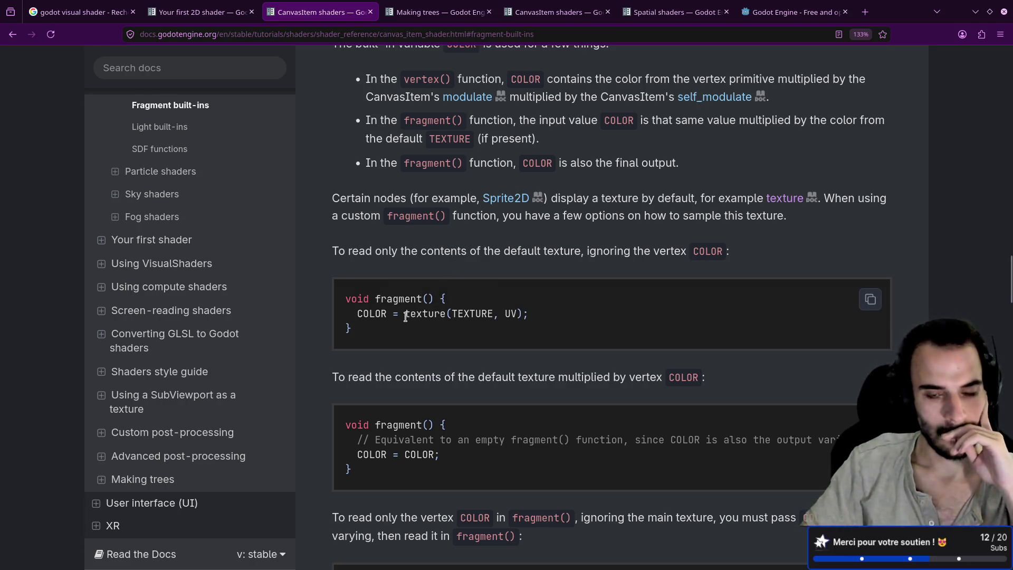
pyautogui.moveTo(405, 314)
pyautogui.mouseDown()
pyautogui.moveTo(513, 326)
pyautogui.moveTo(527, 323)
pyautogui.moveTo(522, 316)
pyautogui.mouseUp()
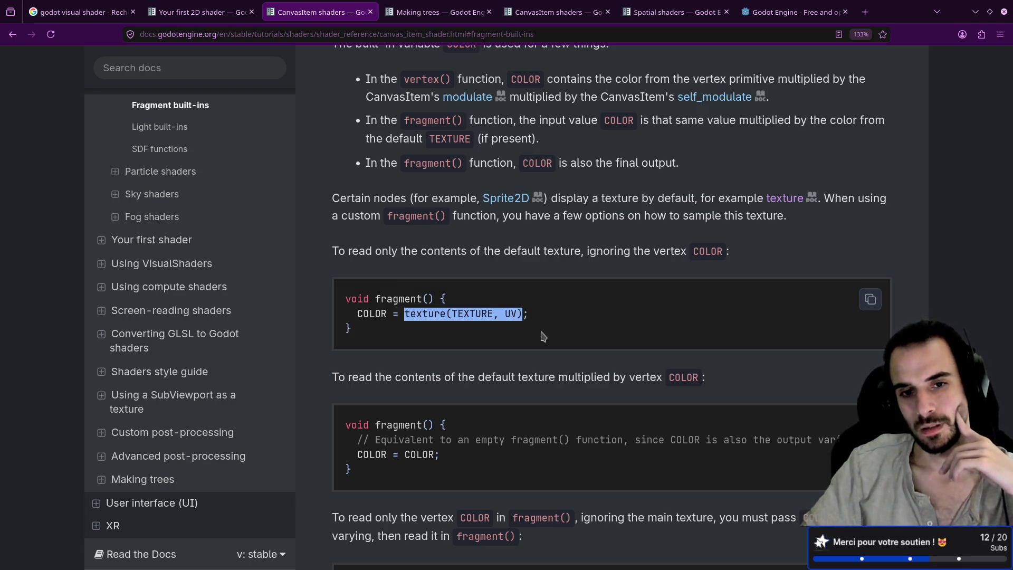
pyautogui.click(425, 330)
pyautogui.moveTo(404, 314)
pyautogui.mouseDown()
pyautogui.moveTo(522, 315)
pyautogui.moveTo(510, 313)
pyautogui.mouseUp()
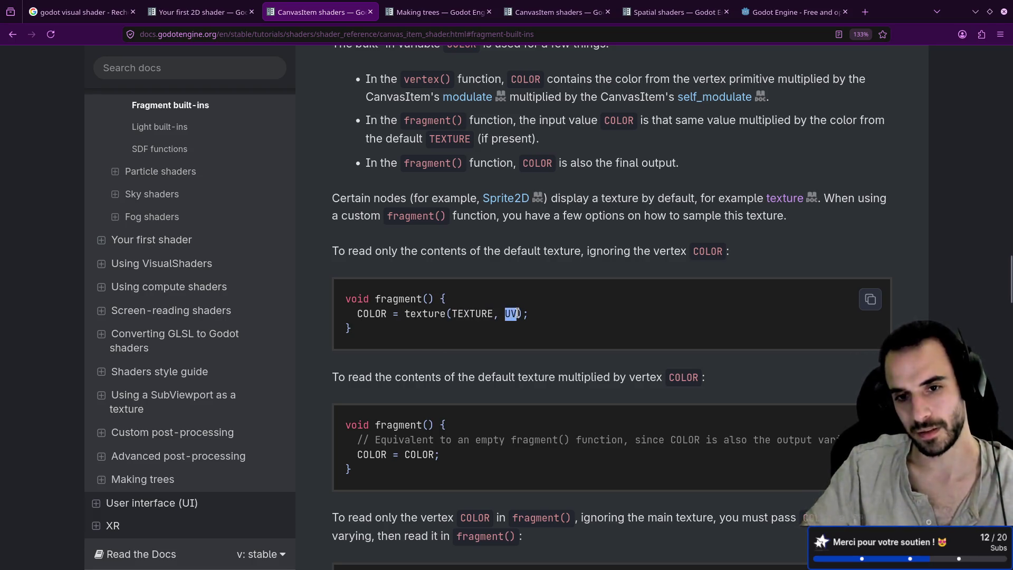
pyautogui.click(512, 328)
pyautogui.moveTo(406, 315); pyautogui.dragTo(522, 316)
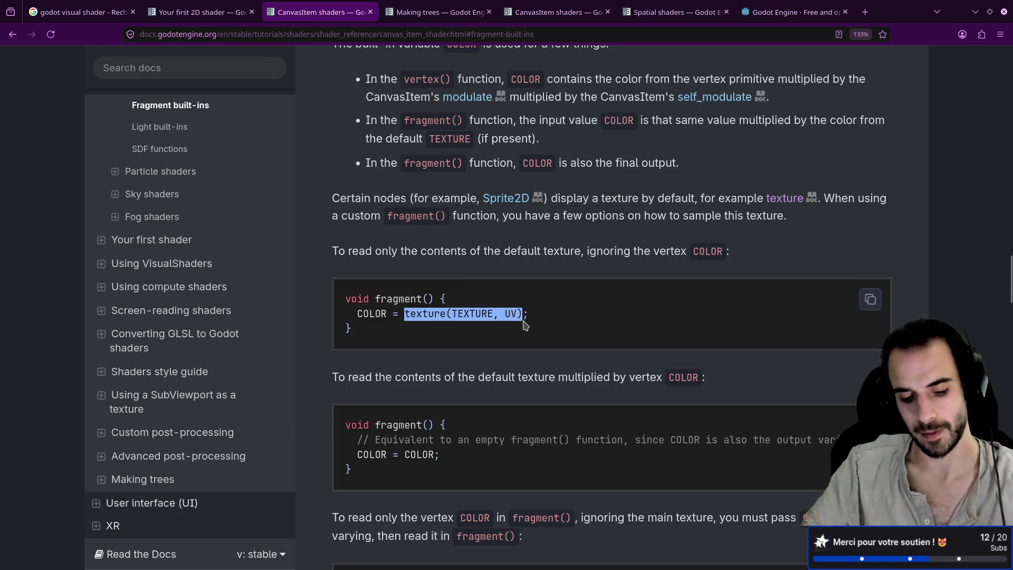
pyautogui.click(522, 320)
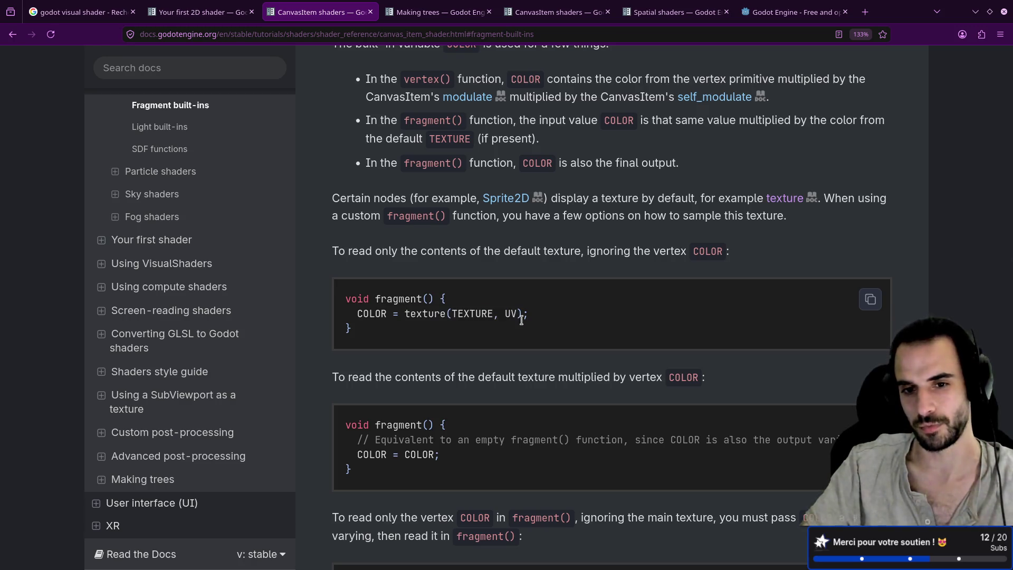
pyautogui.moveTo(404, 315)
pyautogui.mouseDown()
pyautogui.moveTo(517, 327)
pyautogui.moveTo(522, 317)
pyautogui.mouseUp()
pyautogui.hotkey('ctrl', 'c')
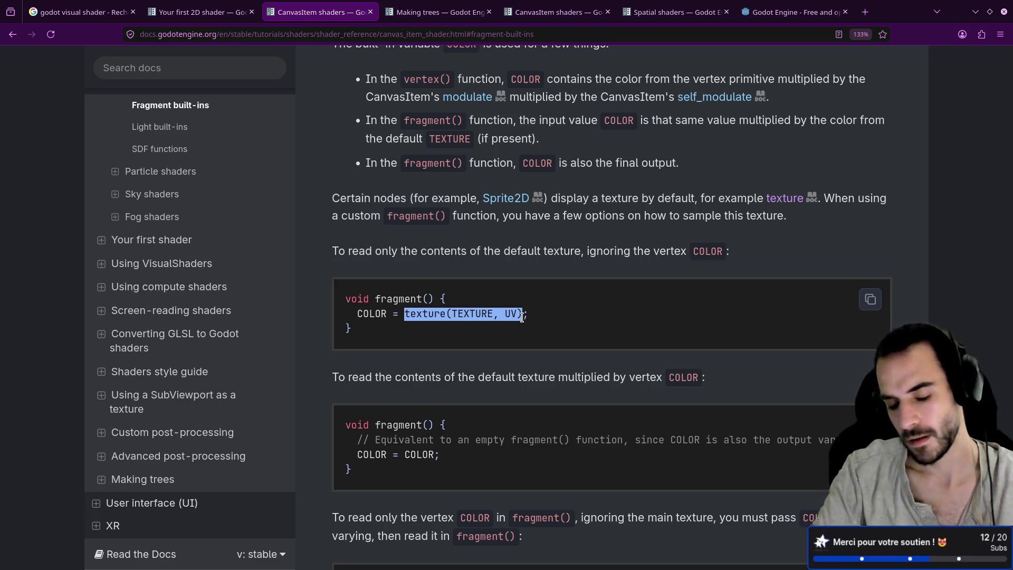
pyautogui.hotkey('alt', 'Tab')
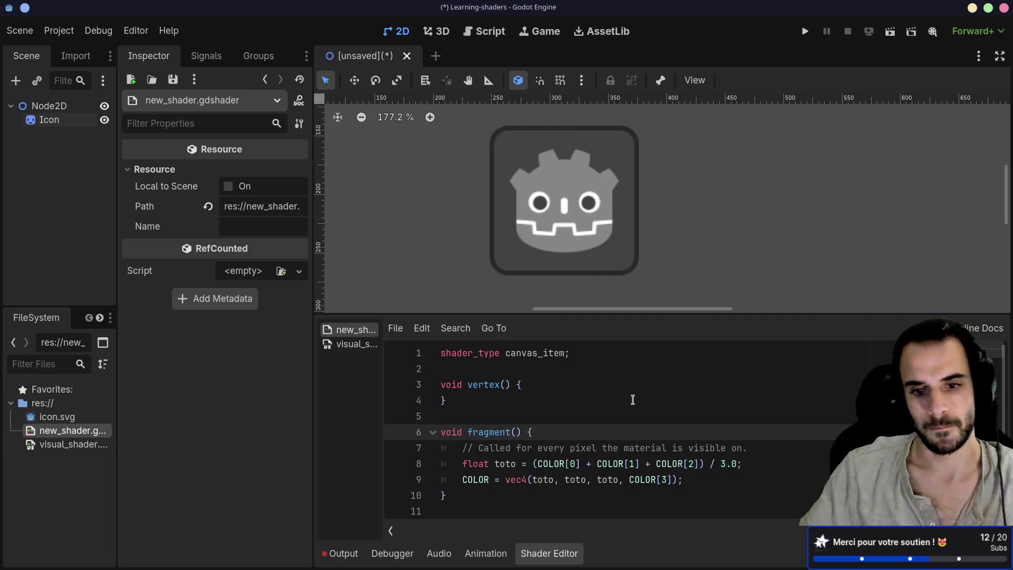
# Step: Add a new line COLOR = texture(TEXTURE, UV); from the pasted docs call
pyautogui.scroll(-2, 633, 399)
pyautogui.click(705, 402)
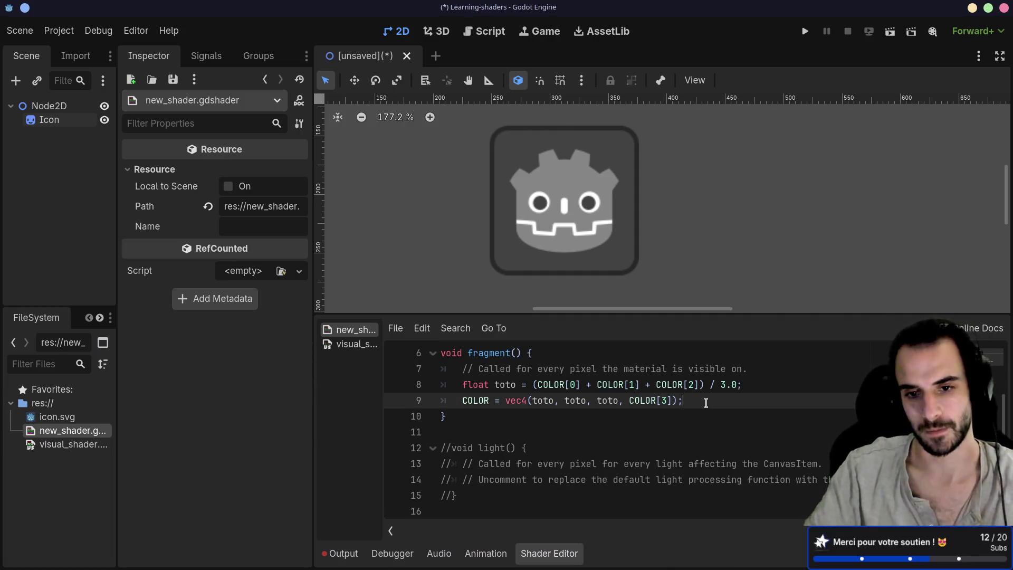
pyautogui.press('Return')
pyautogui.hotkey('ctrl', 'v')
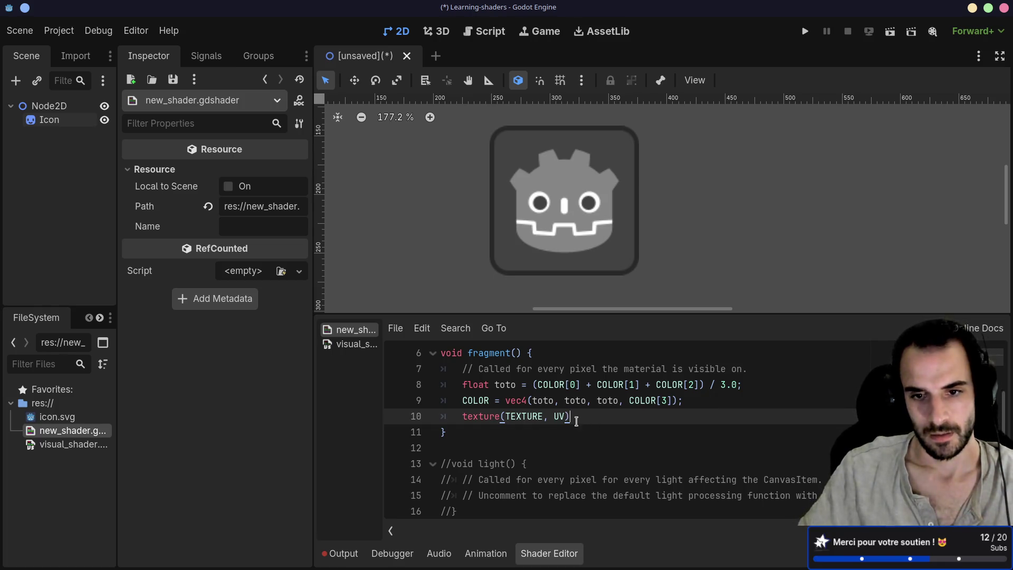
pyautogui.press('Return')
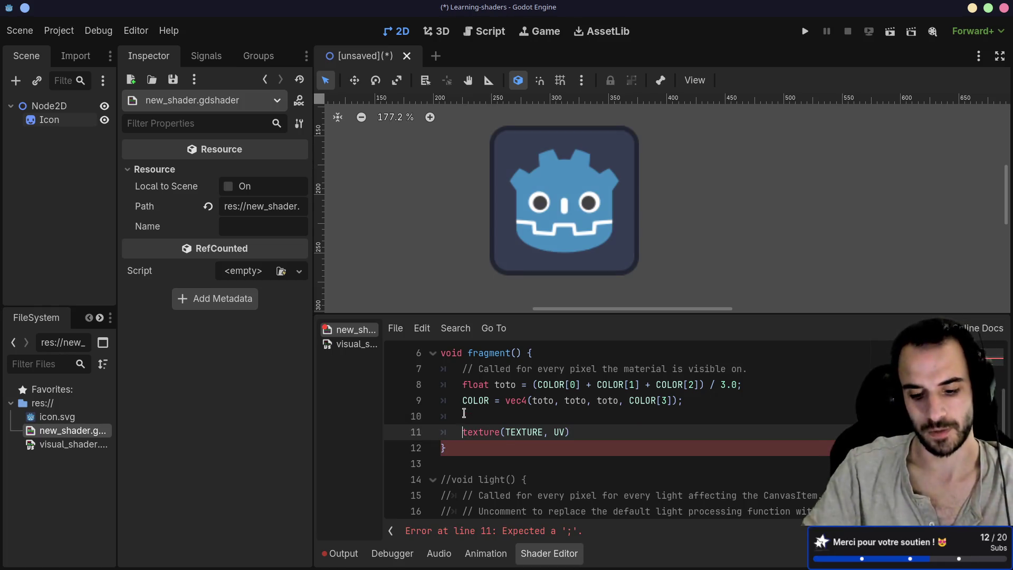
pyautogui.write('COLO')
pyautogui.write('R =')
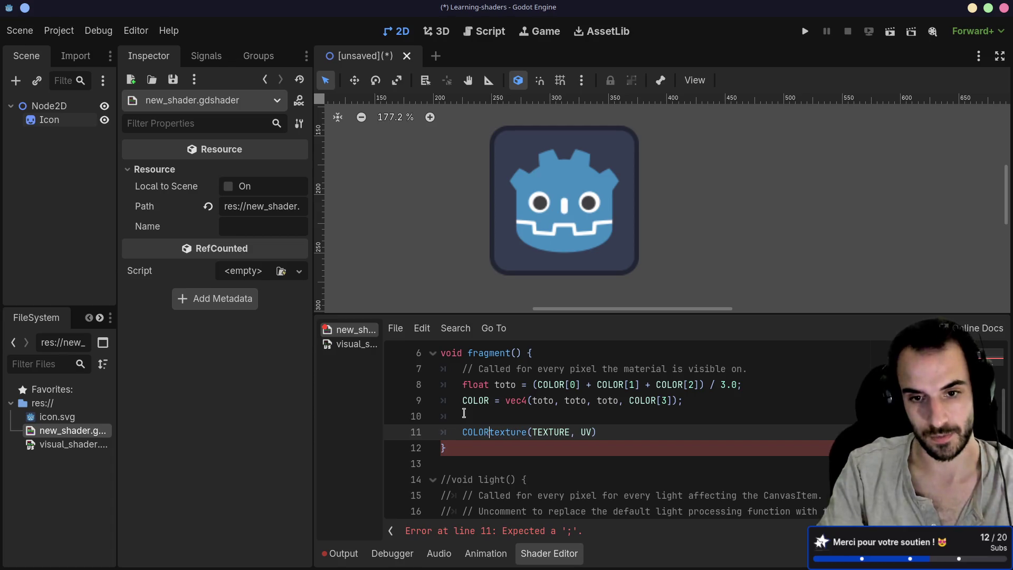
pyautogui.click(620, 432)
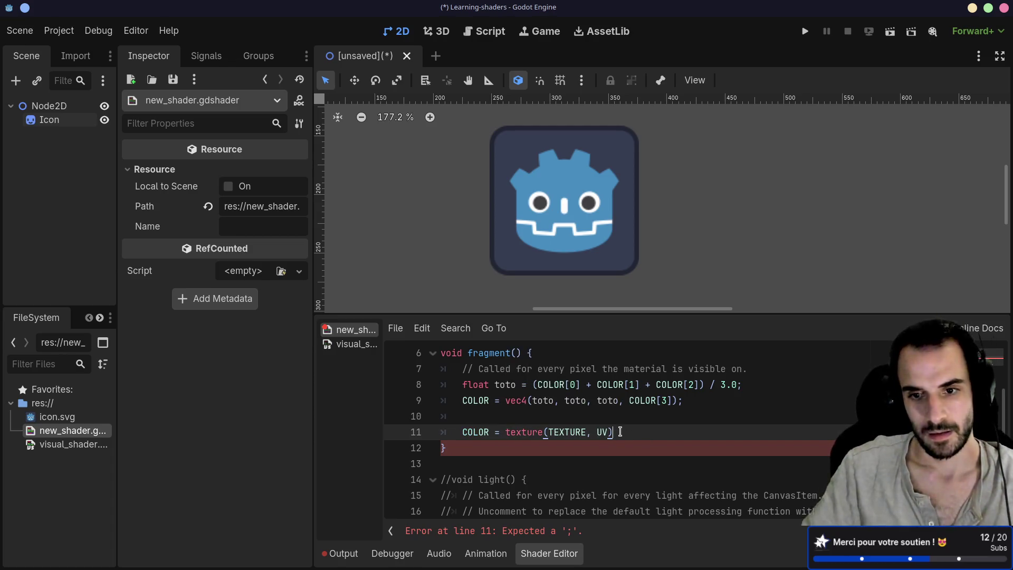
pyautogui.write(';')
# Step: Try a fixed vec2 coordinate in place of UV and check icon.svg's size
pyautogui.click(608, 432)
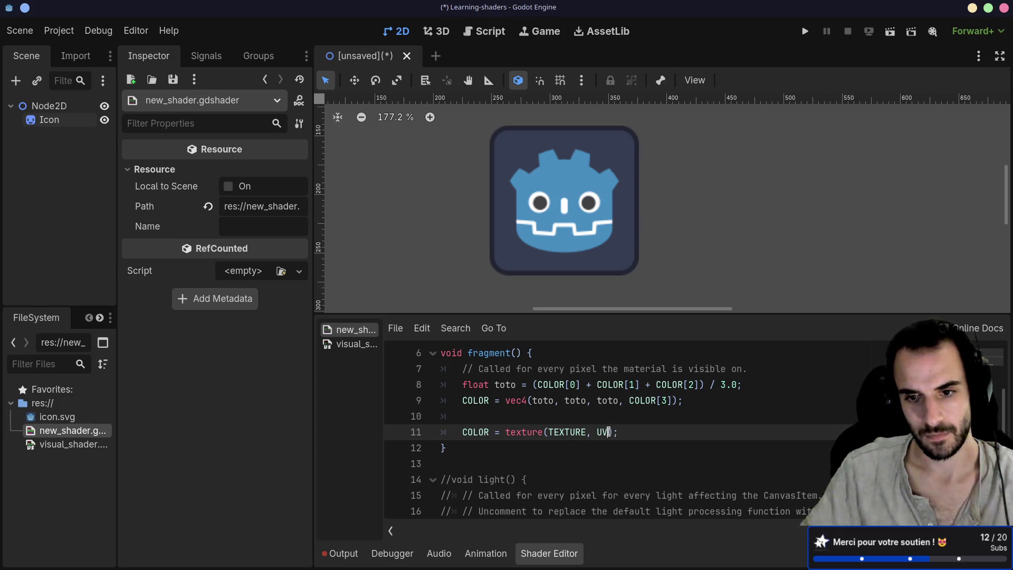
pyautogui.doubleClick(607, 432)
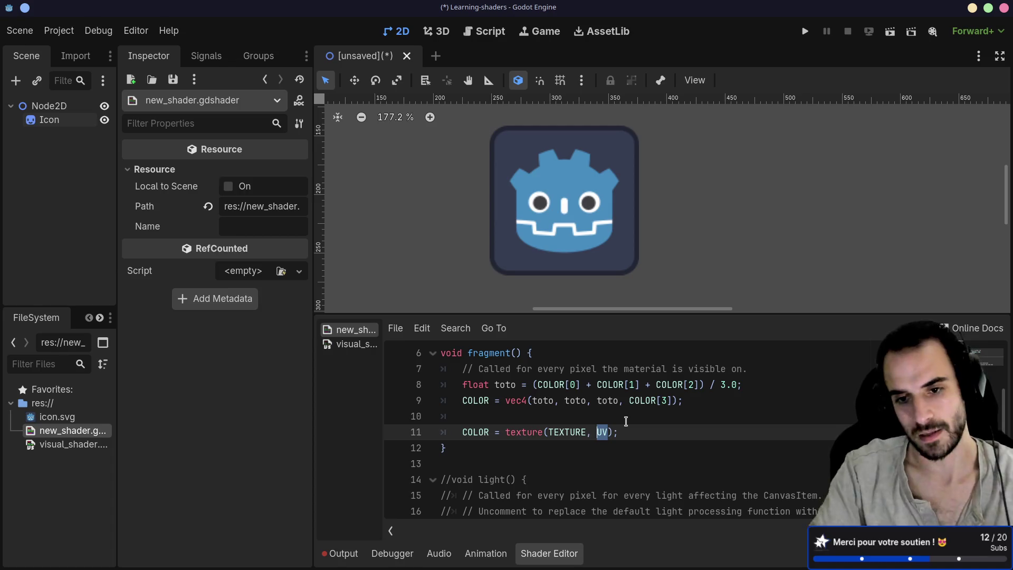
pyautogui.write('vec2(')
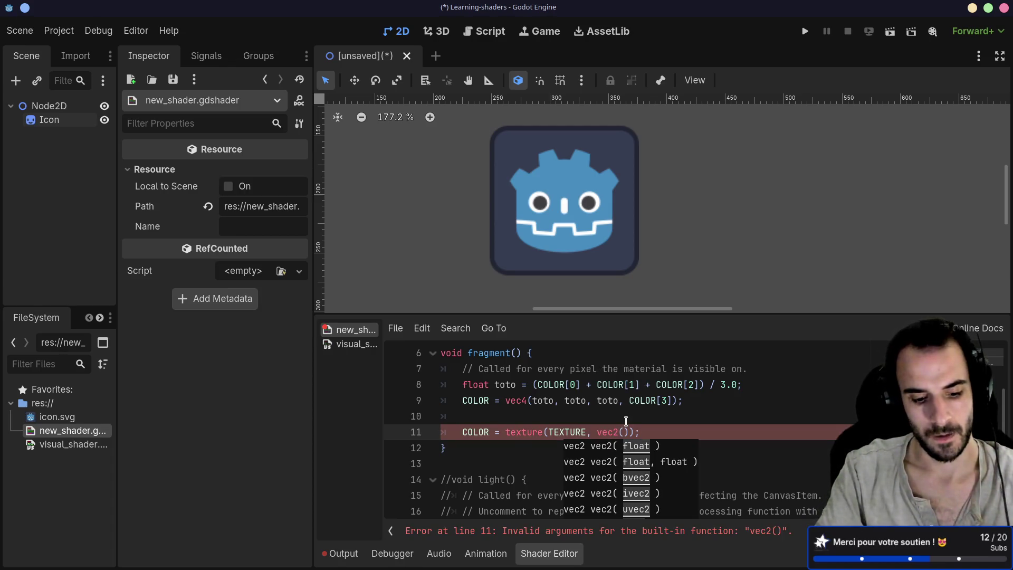
pyautogui.write('10, 0')
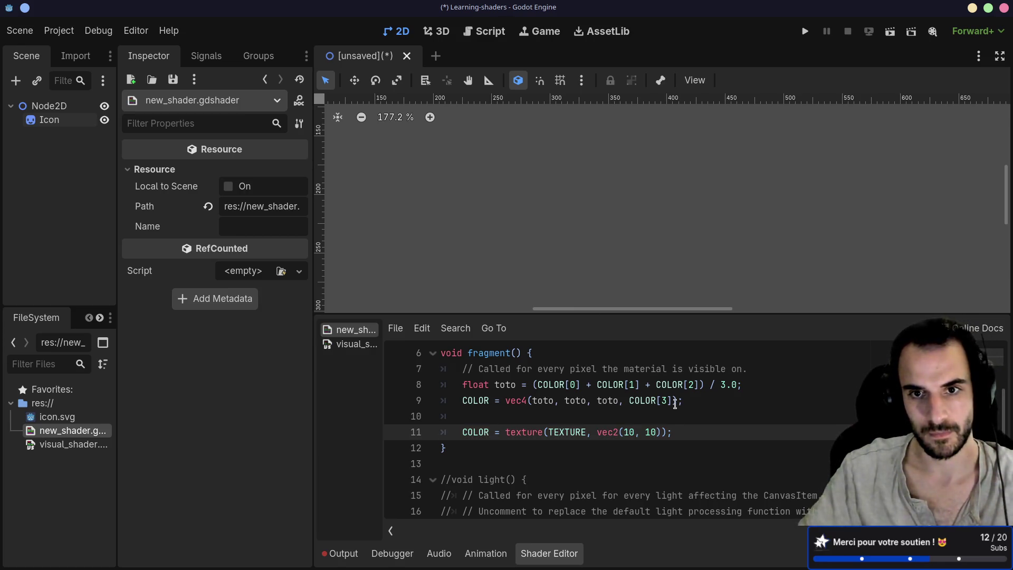
pyautogui.click(646, 426)
pyautogui.press('Delete')
pyautogui.write('3')
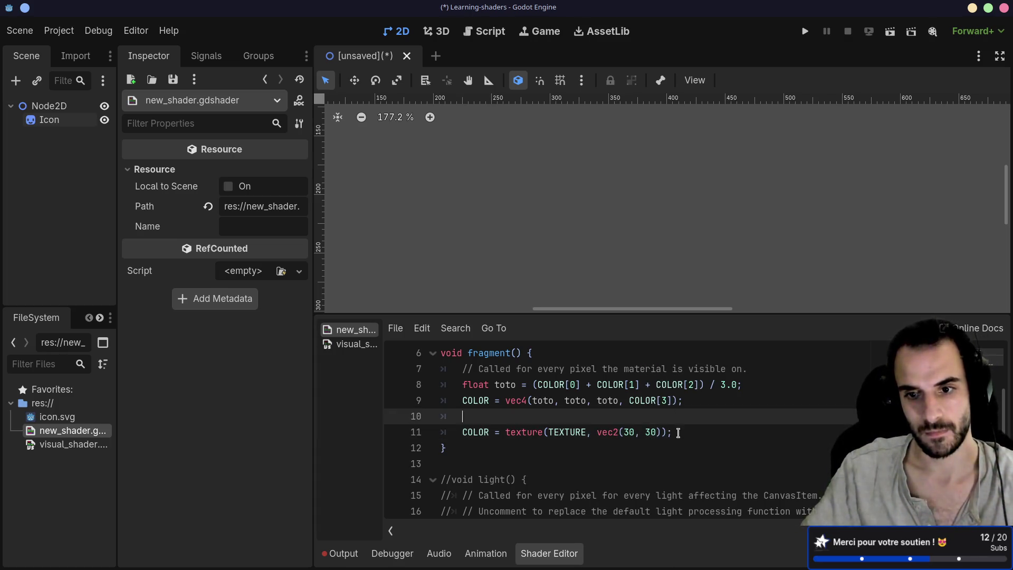
pyautogui.hotkey('ctrl', 's')
pyautogui.press('Escape')
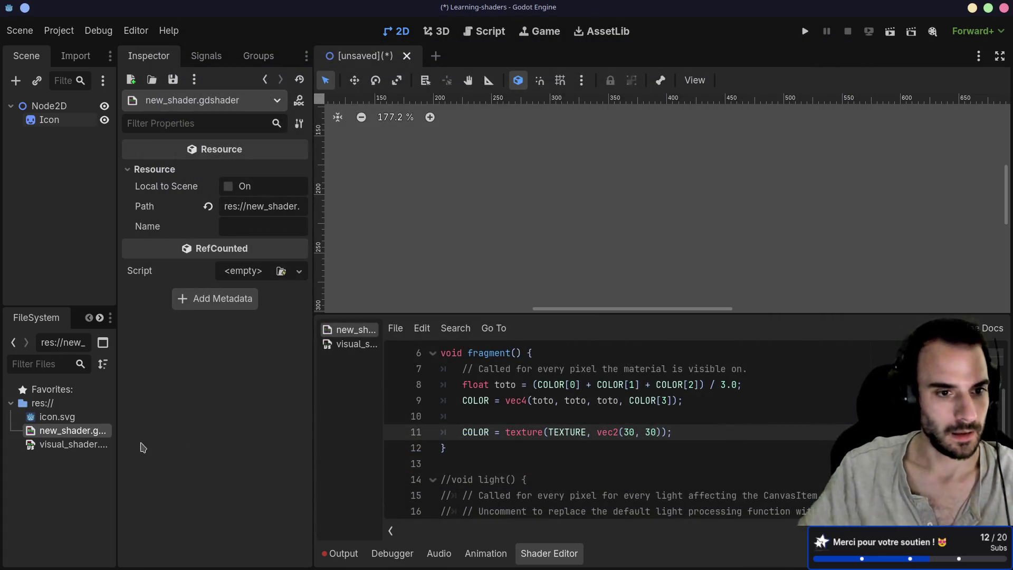
pyautogui.click(57, 420)
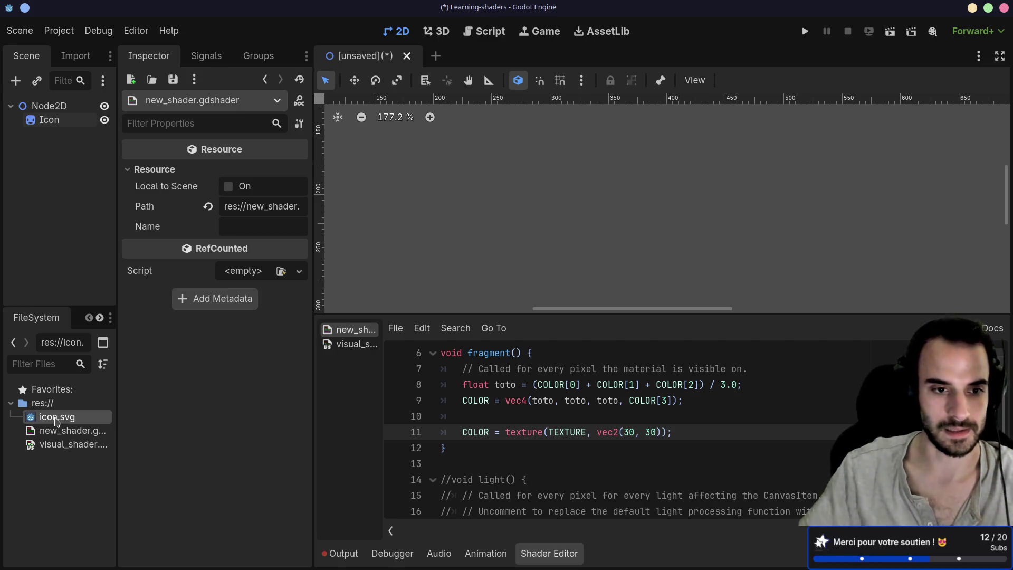
pyautogui.moveTo(54, 420)
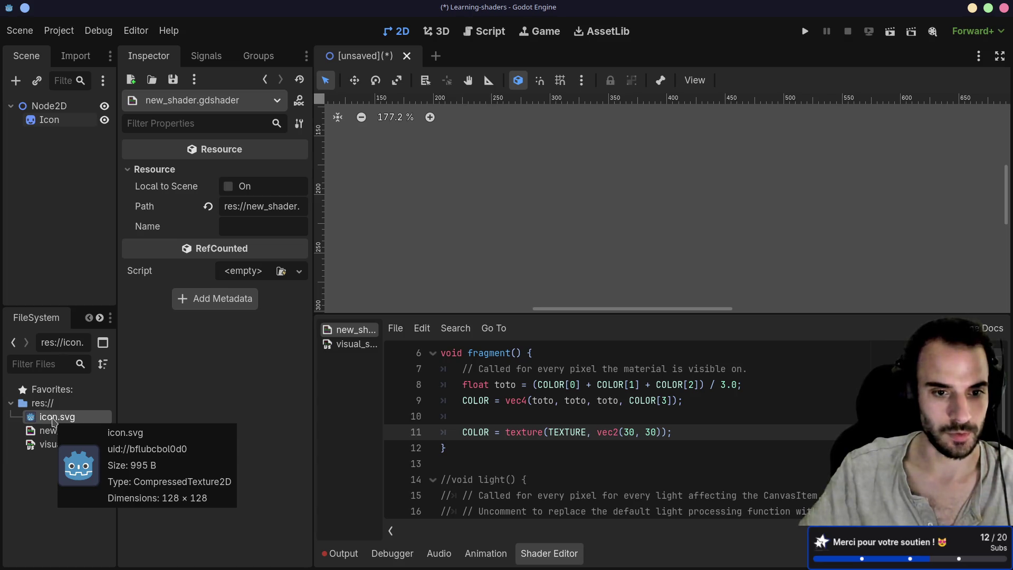
# Step: Change the texture coordinate to vec2(.5, UV[1])
pyautogui.doubleClick(630, 433)
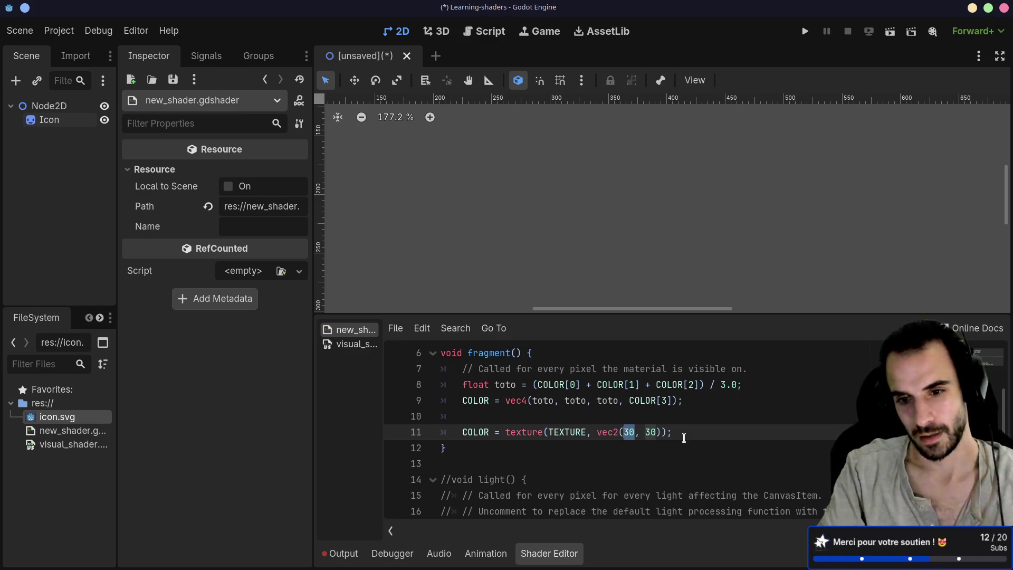
pyautogui.write('.5')
pyautogui.doubleClick(650, 433)
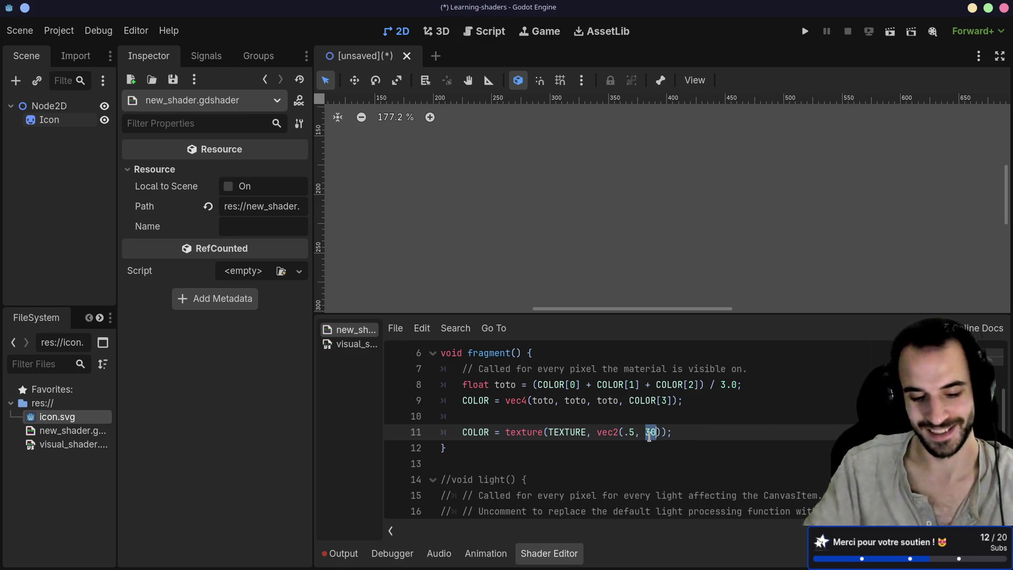
pyautogui.write('.5')
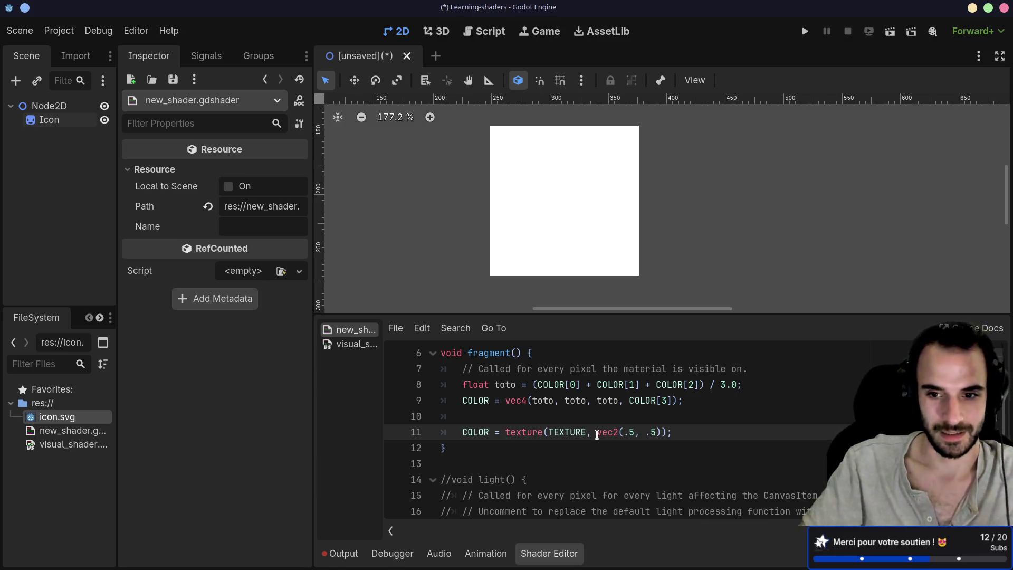
pyautogui.press('BackSpace')
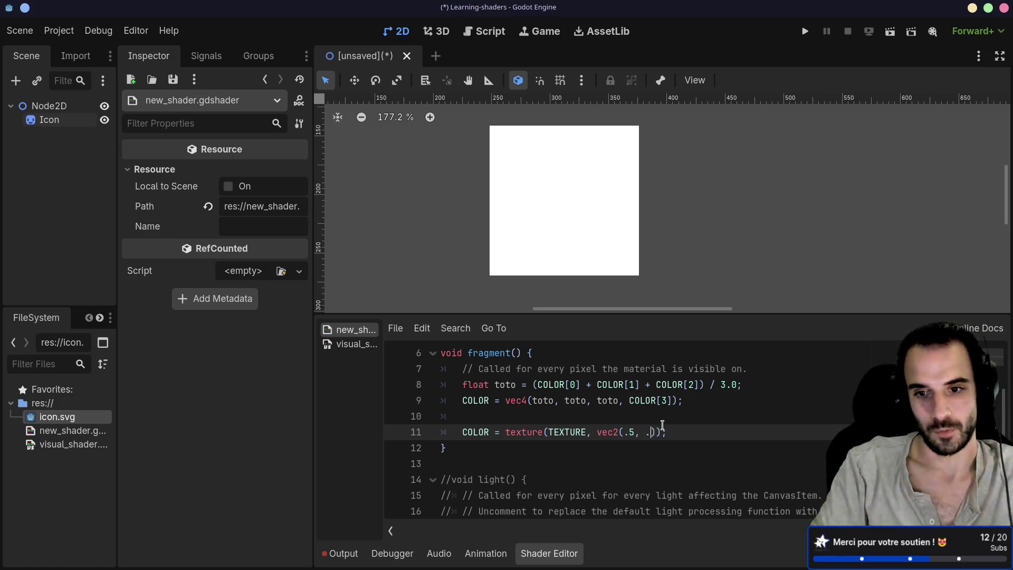
pyautogui.press('BackSpace')
pyautogui.write('UV.[1')
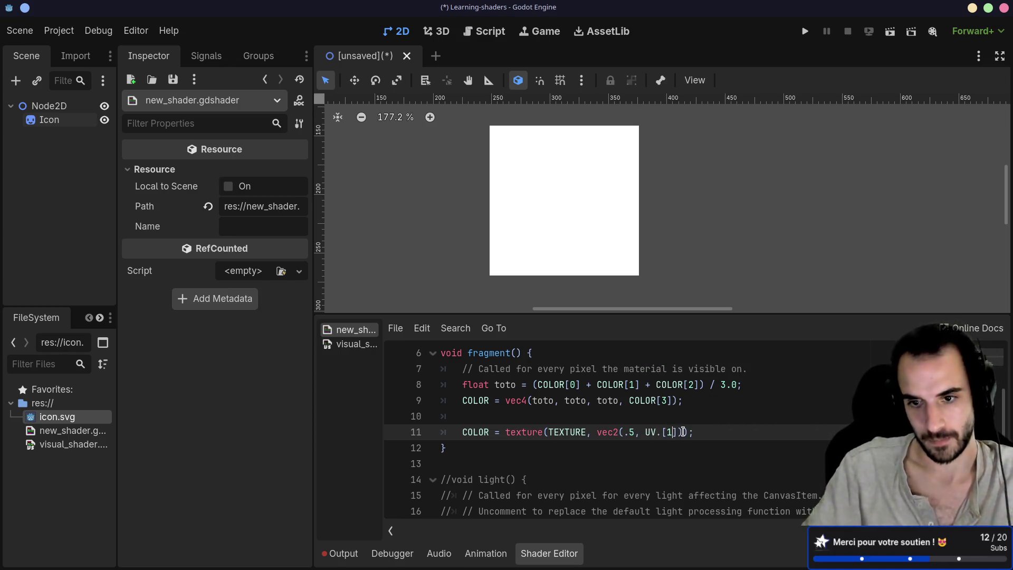
# Step: Remove the stray dot from UV.[1] and insert a blank line above the COLOR line
pyautogui.click(663, 432)
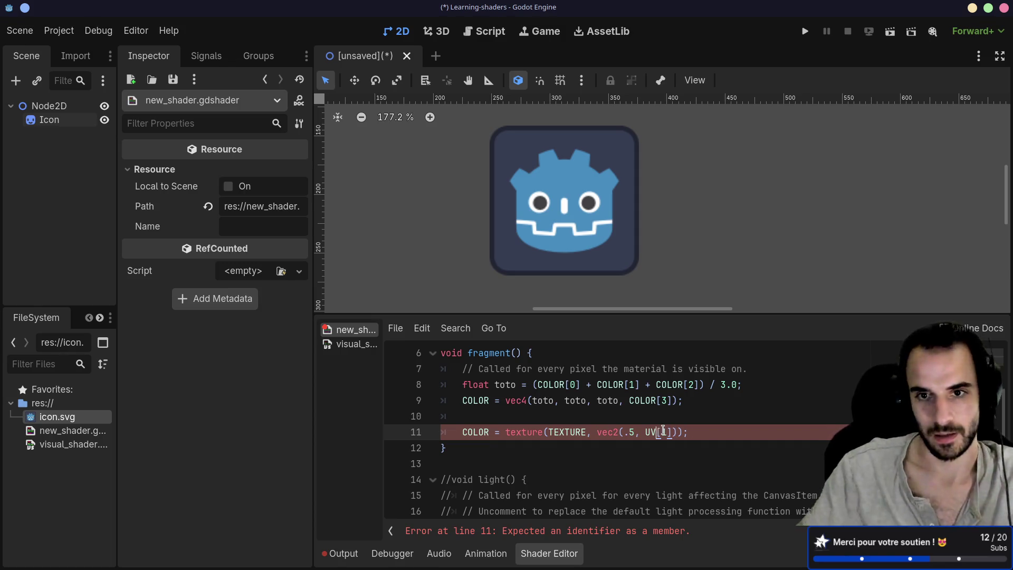
pyautogui.press('BackSpace')
pyautogui.write('1')
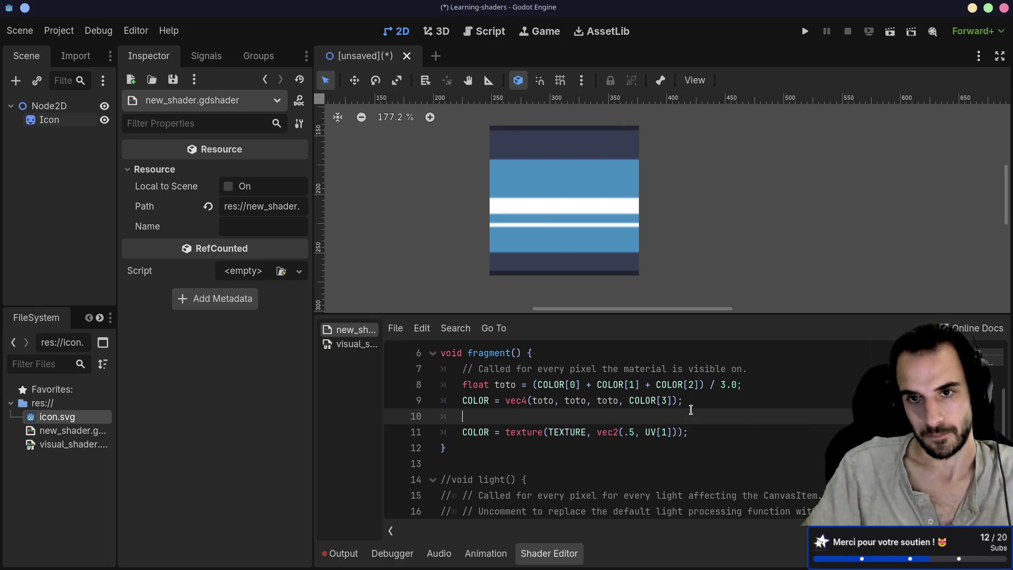
pyautogui.click(588, 431)
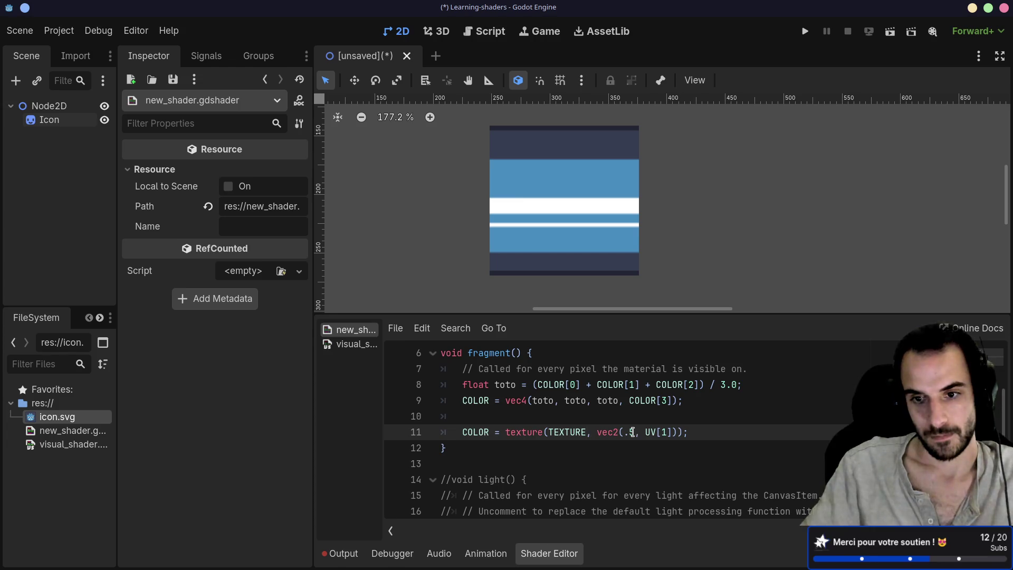
pyautogui.click(632, 422)
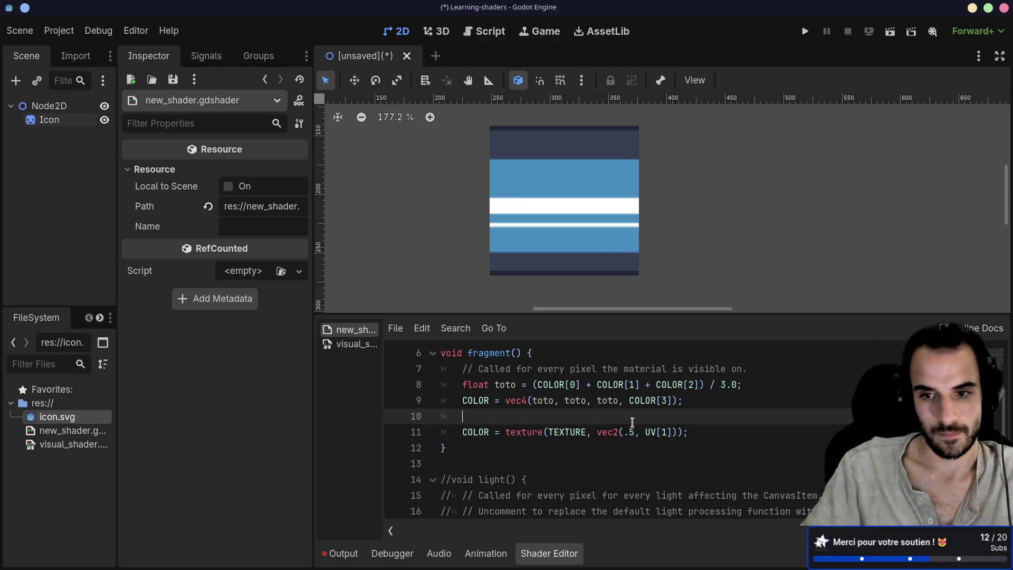
pyautogui.press('Return')
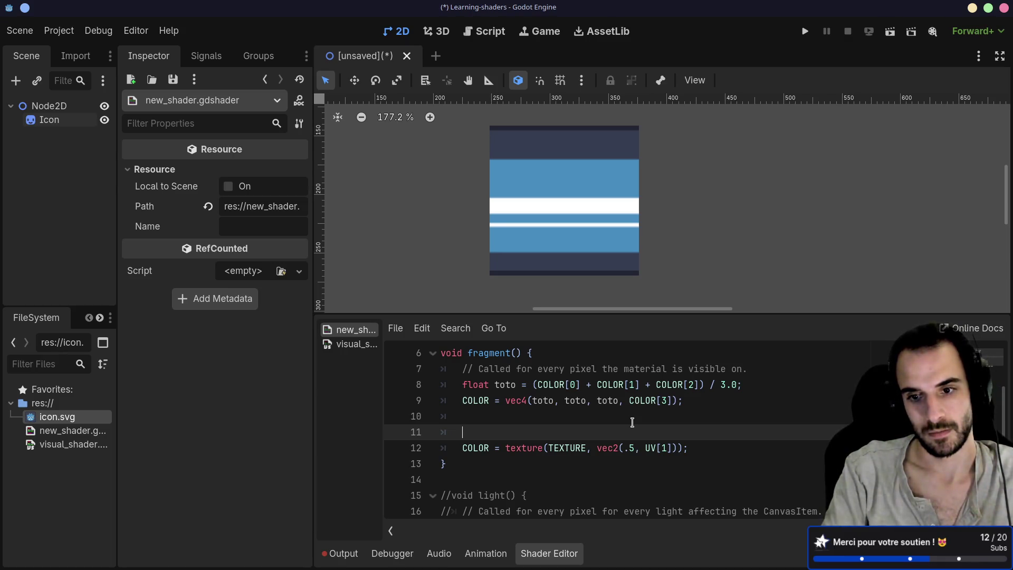
# Step: Define float u = UV[0] + sin() * TIME and sample the texture at vec2(u, UV[1])
pyautogui.write('fl')
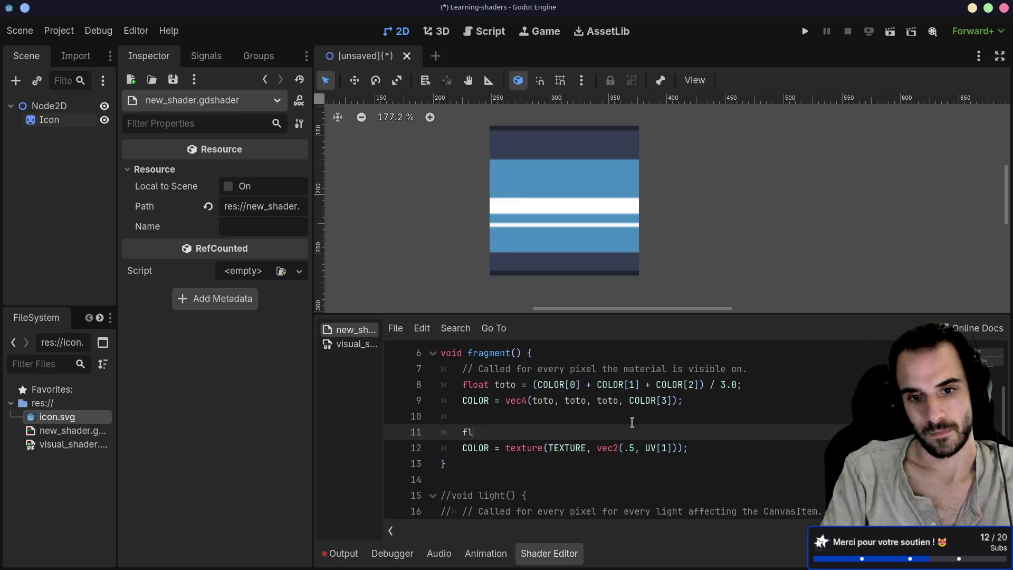
pyautogui.write('oat u = ')
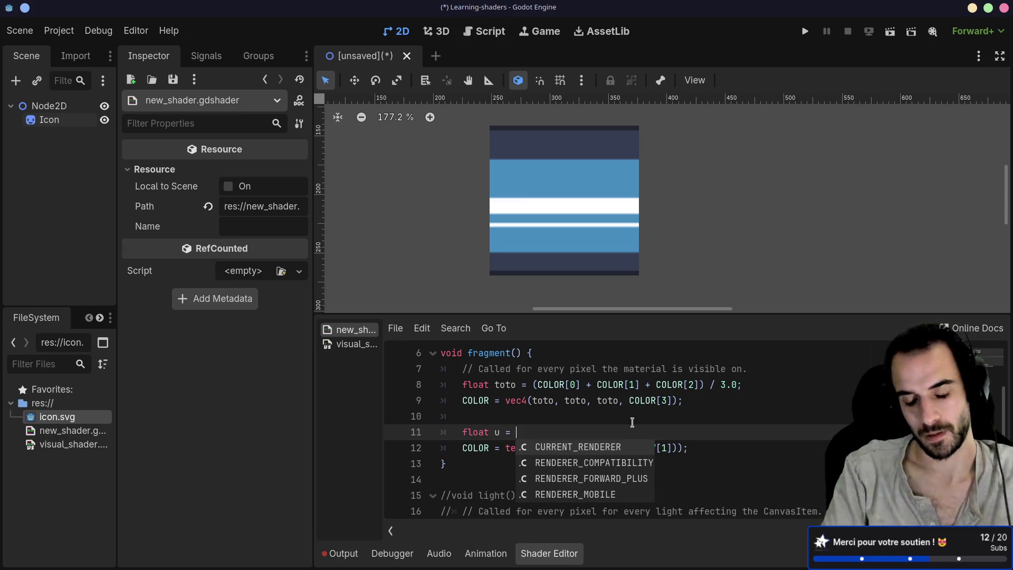
pyautogui.write('UV')
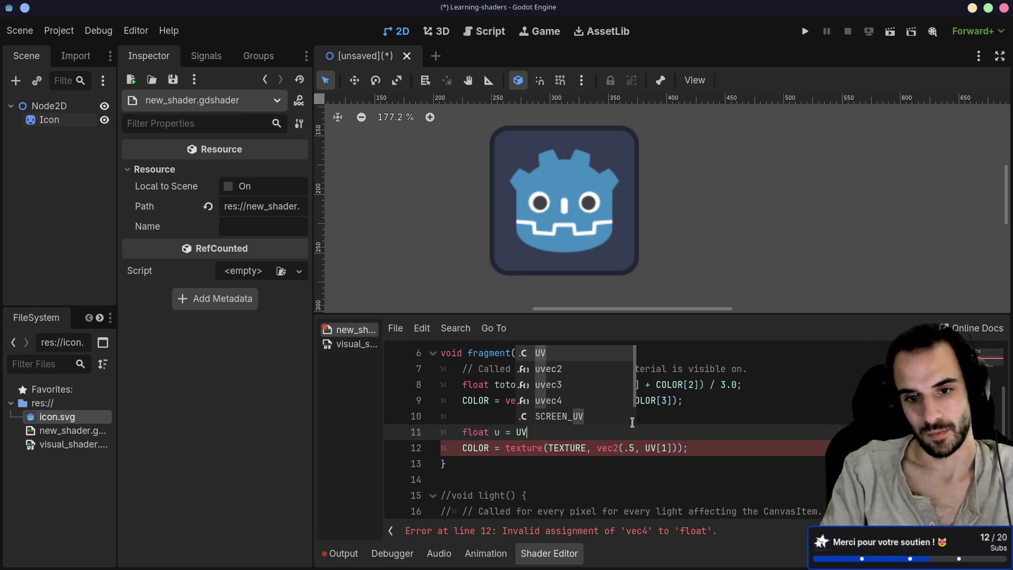
pyautogui.write('[0]')
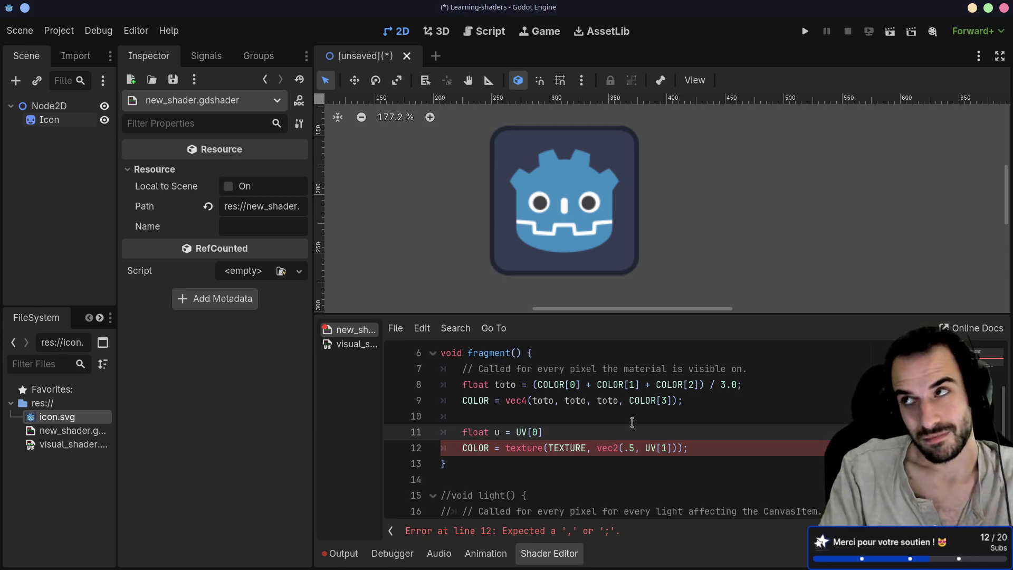
pyautogui.write(' + s')
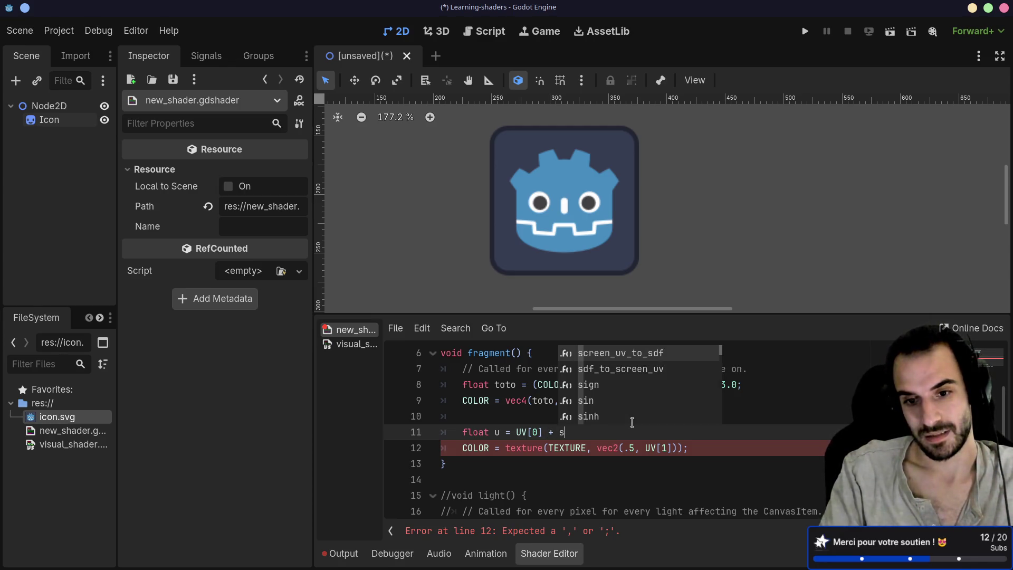
pyautogui.write('in')
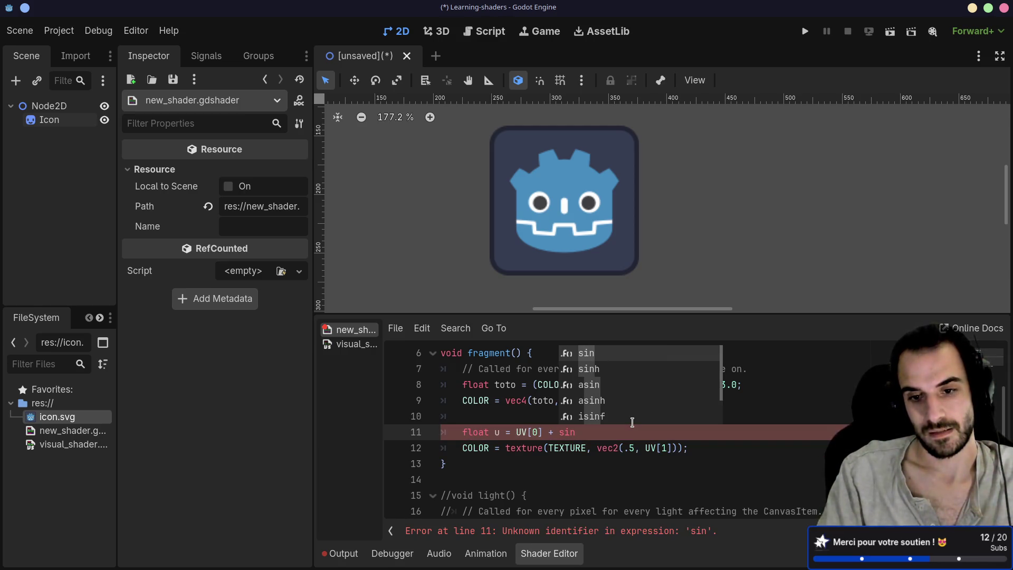
pyautogui.press('Return')
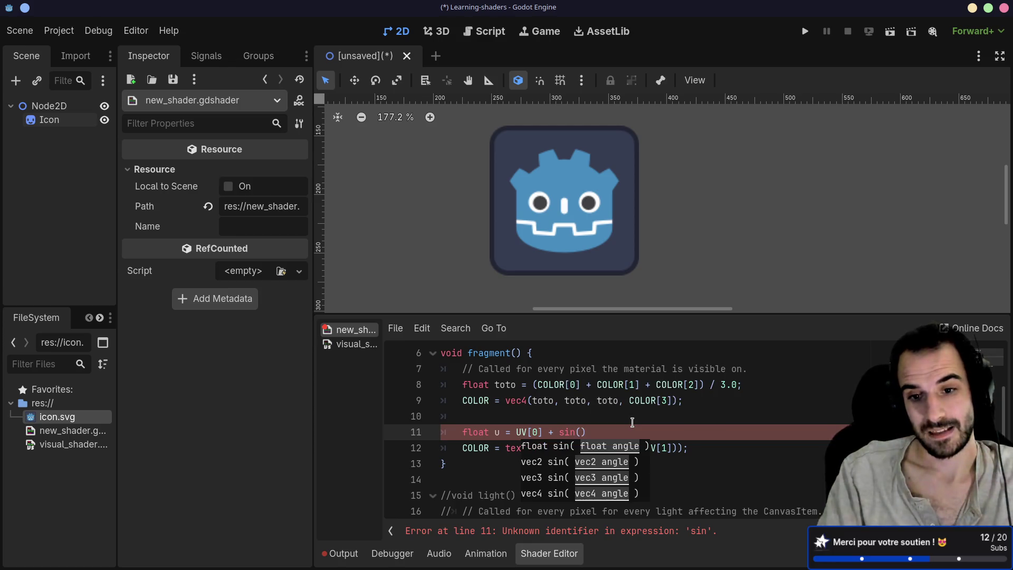
pyautogui.write(') * ')
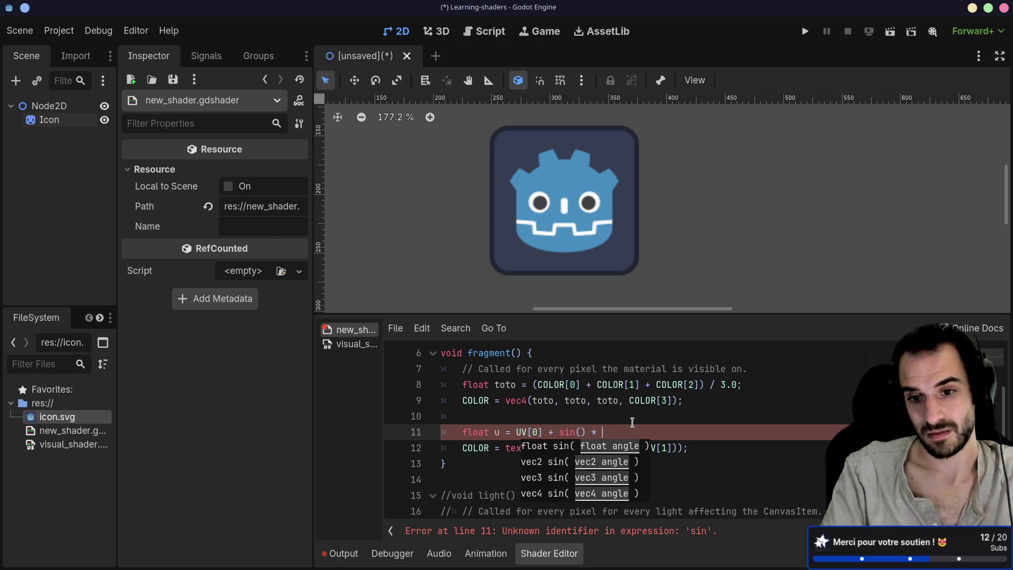
pyautogui.write('TIME;')
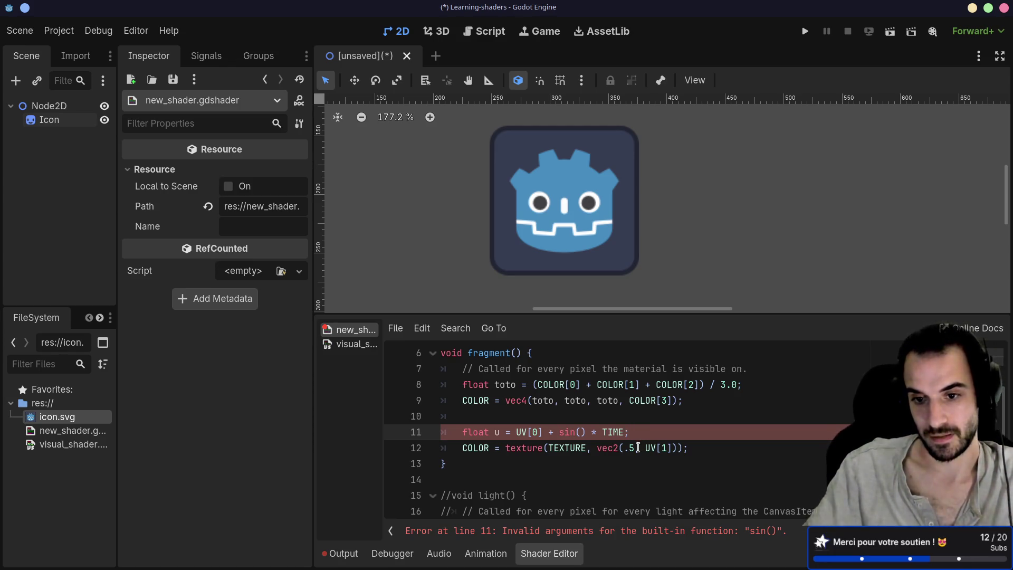
pyautogui.click(635, 447)
pyautogui.press('BackSpace')
pyautogui.press('BackSpace')
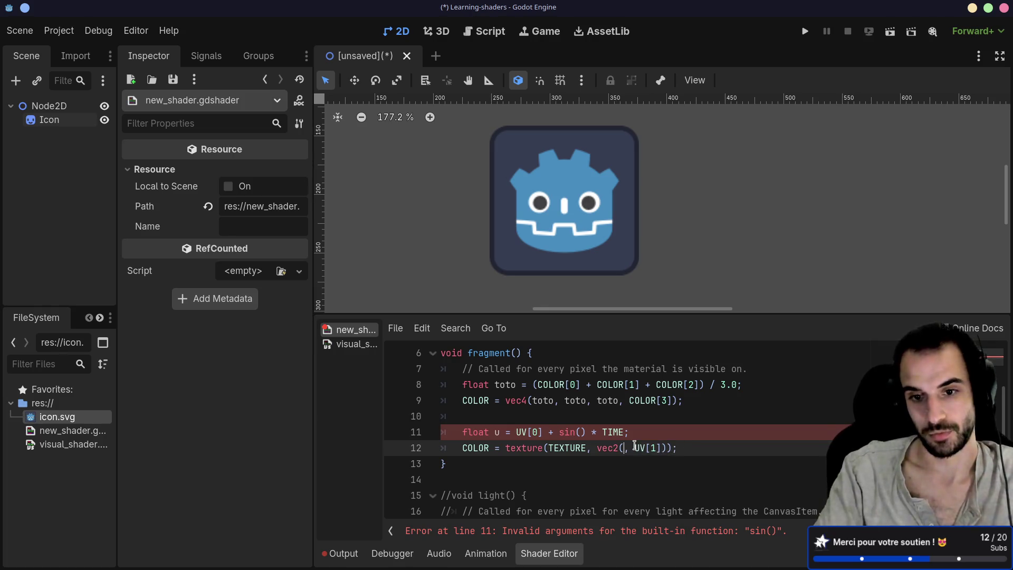
pyautogui.write('u')
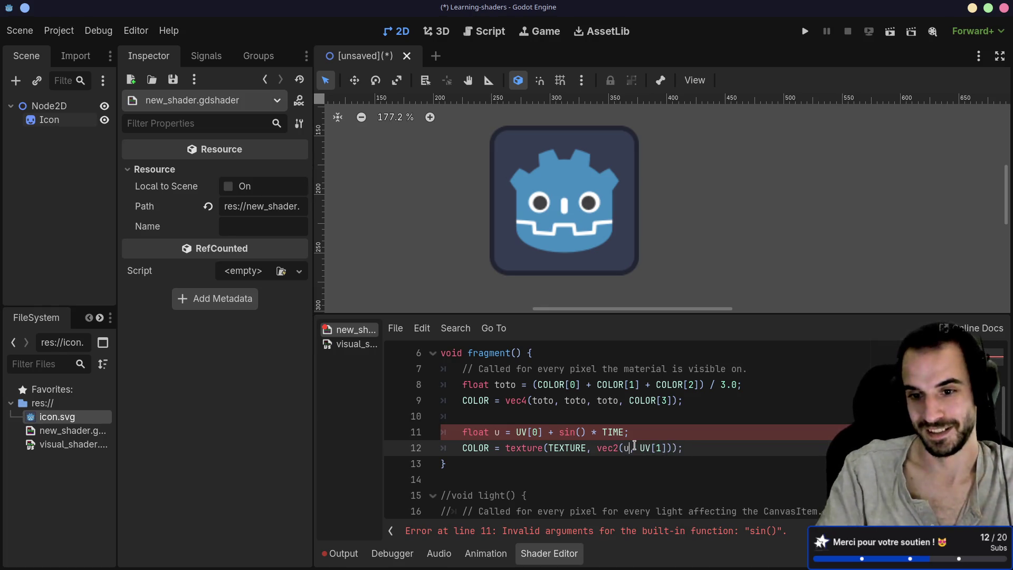
# Step: Put UV[0] as the argument of sin() on line 11
pyautogui.click(625, 432)
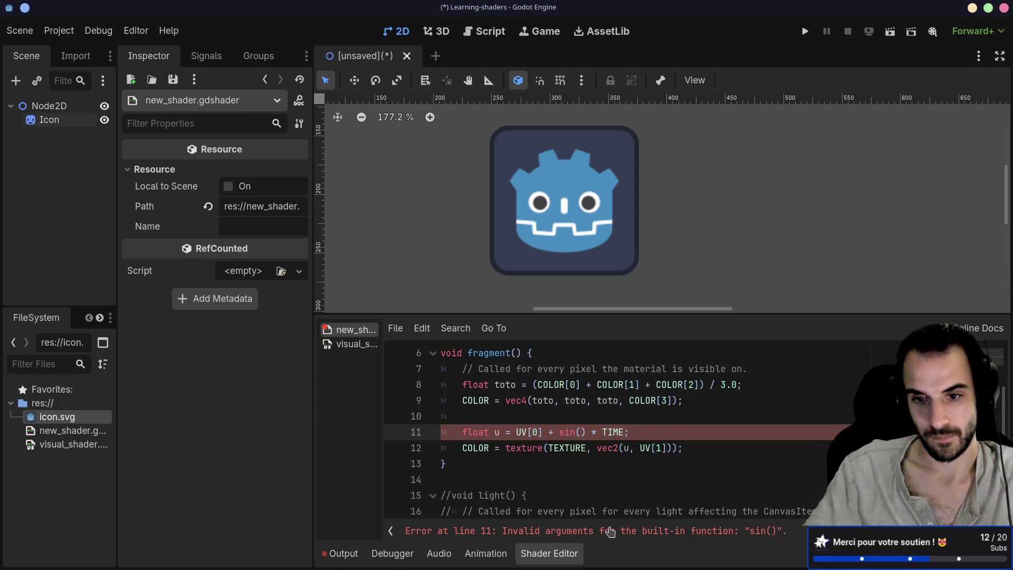
pyautogui.click(580, 433)
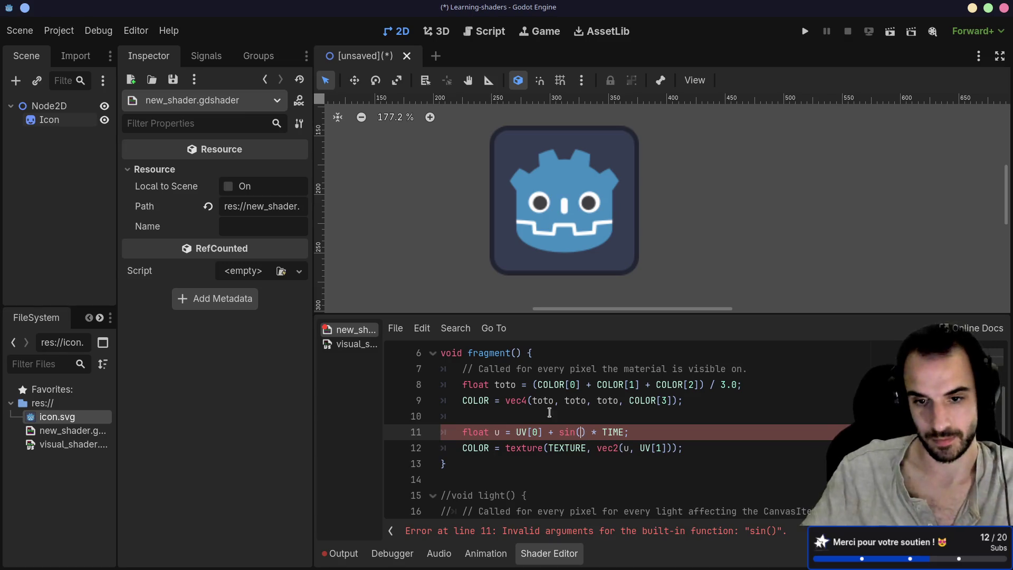
pyautogui.moveTo(516, 432); pyautogui.dragTo(543, 434)
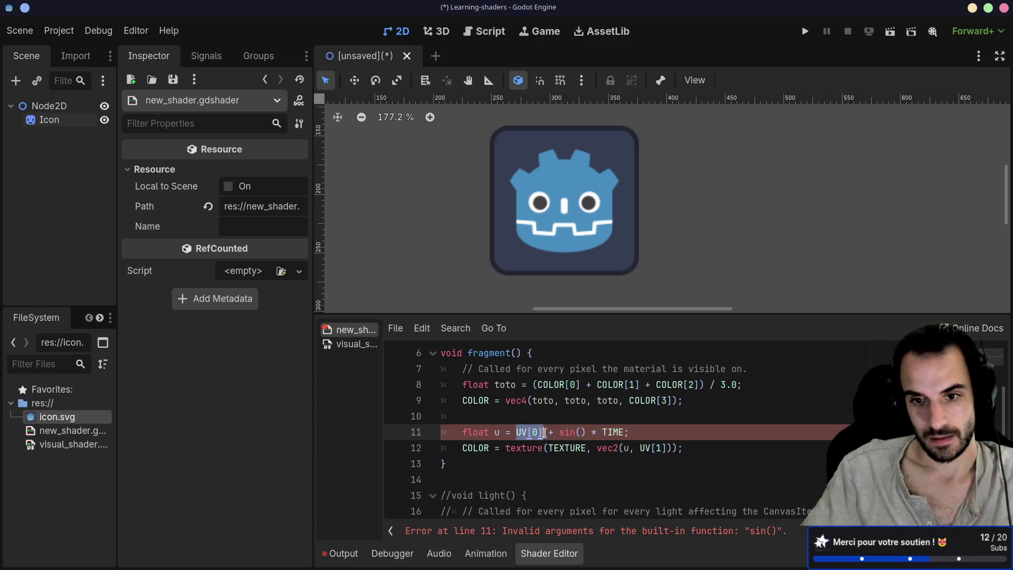
pyautogui.click(582, 433)
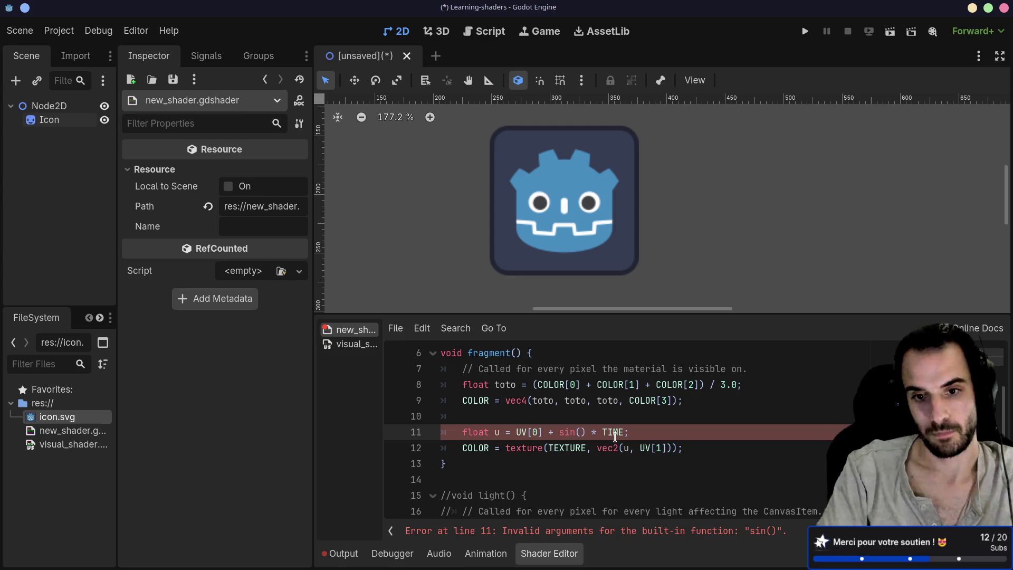
pyautogui.write('UV')
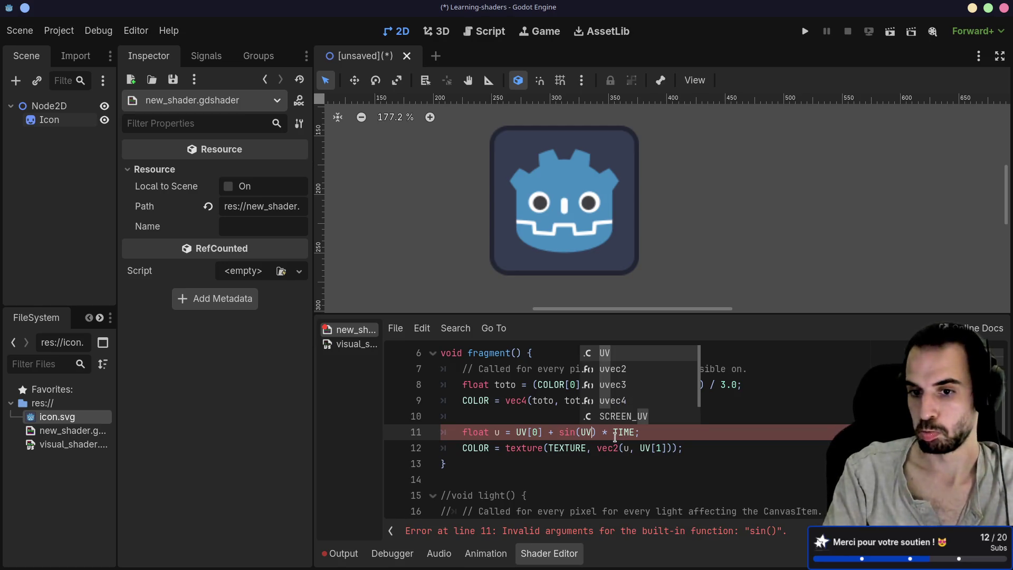
pyautogui.write('[0')
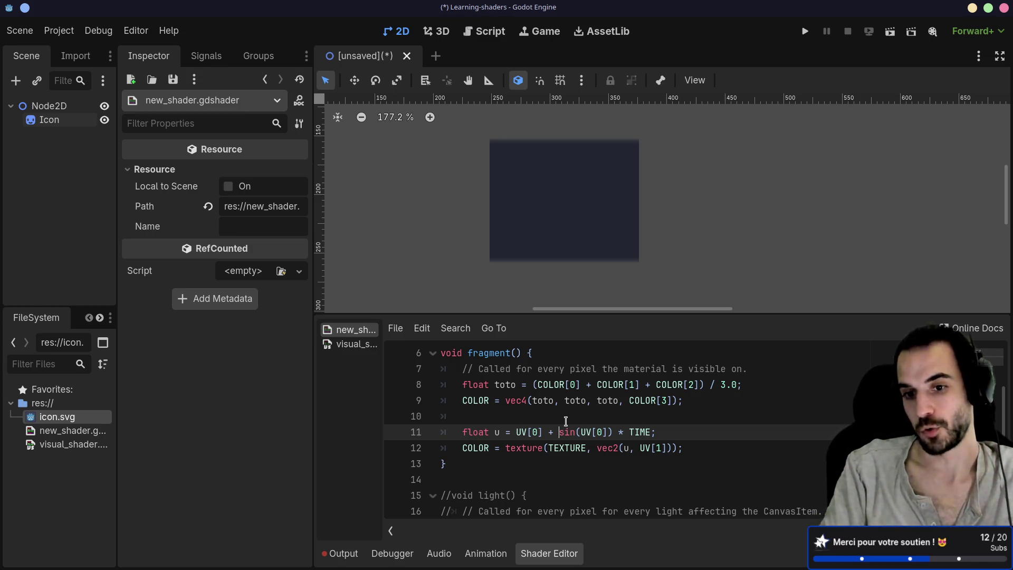
# Step: Scale TIME by 0.1 on line 11 and select the Icon node in the Scene tree
pyautogui.press('BackSpace')
pyautogui.press('BackSpace')
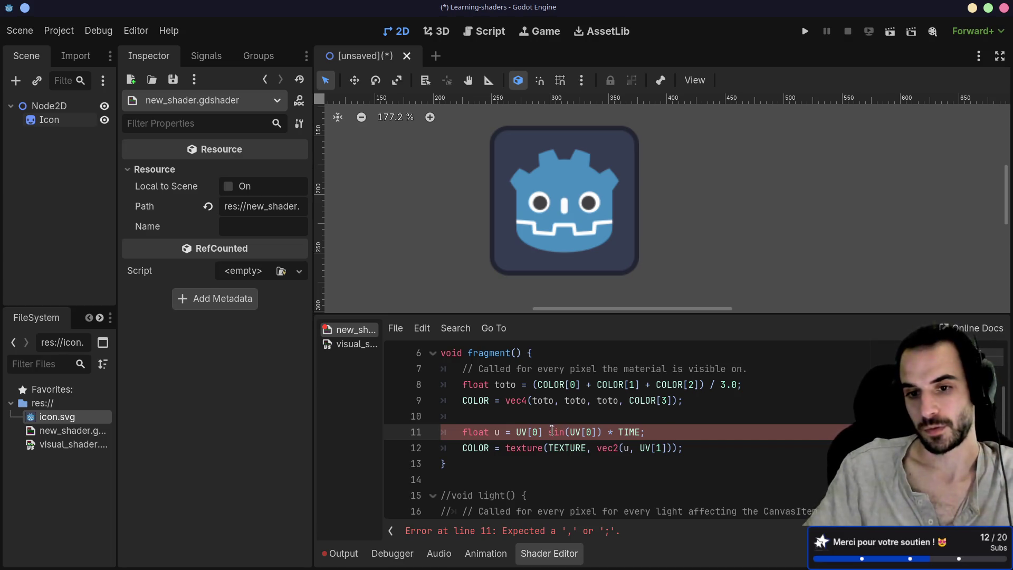
pyautogui.click(639, 431)
pyautogui.moveTo(640, 432); pyautogui.dragTo(543, 431)
pyautogui.click(548, 432)
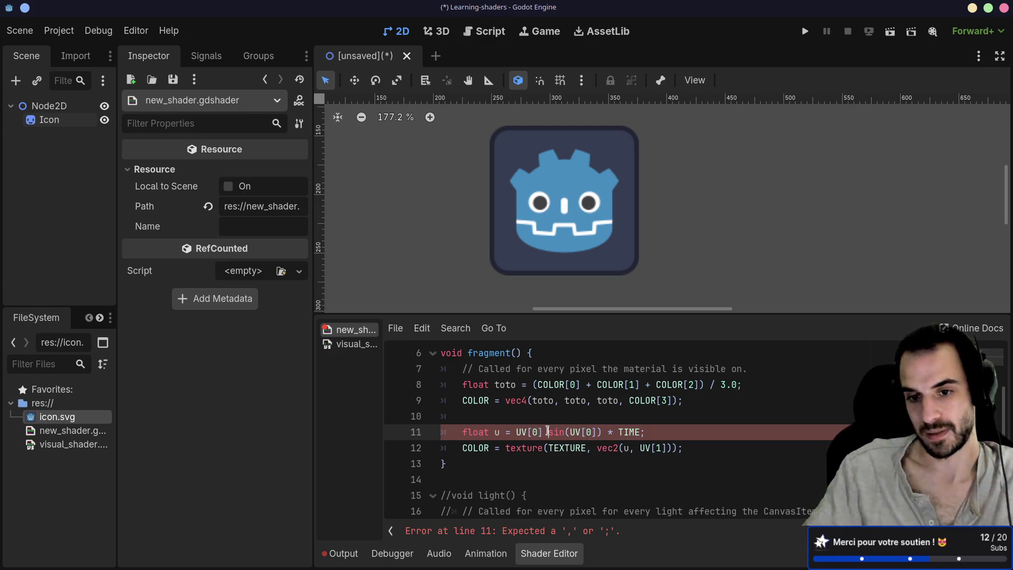
pyautogui.write('+')
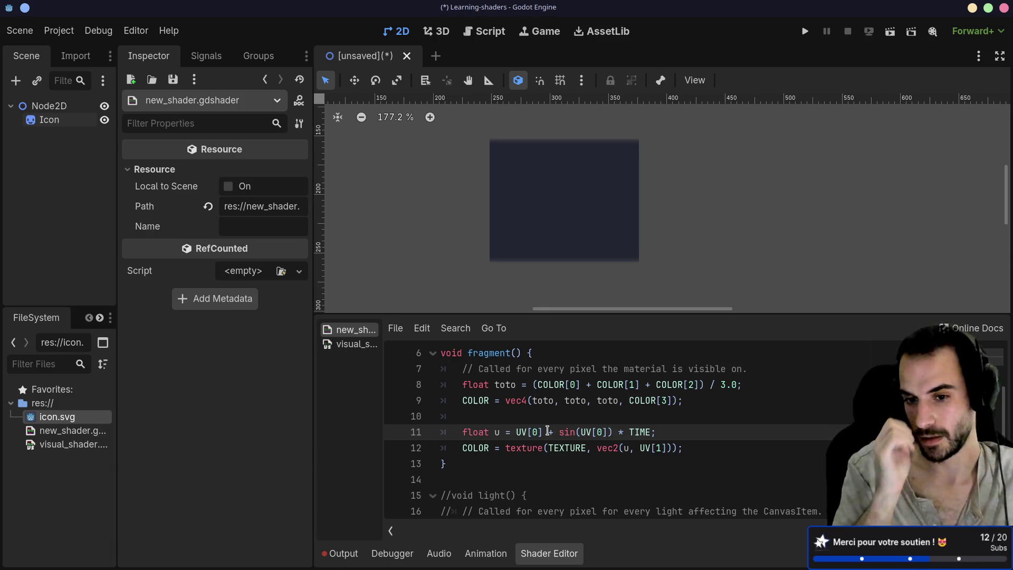
pyautogui.press('BackSpace')
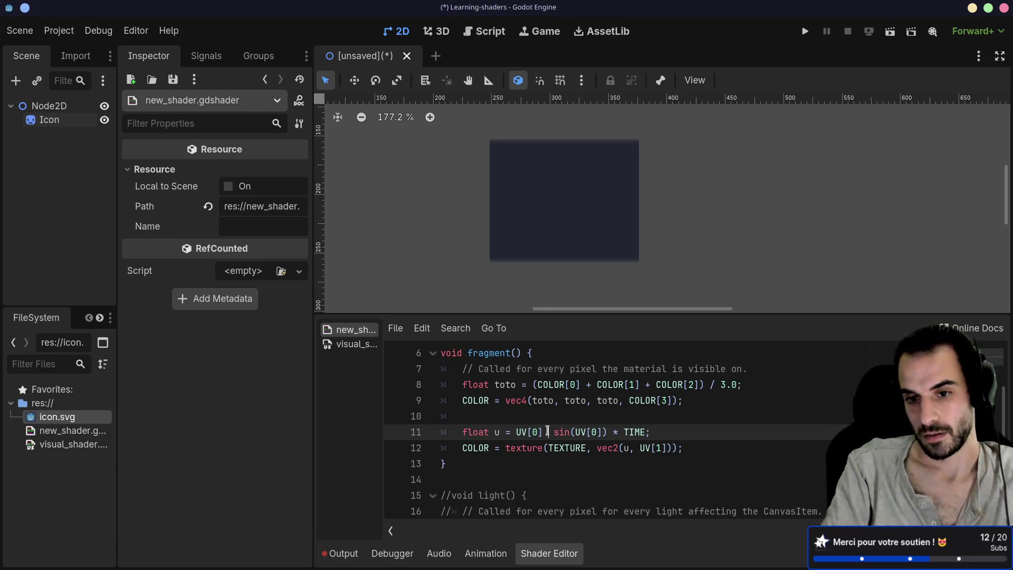
pyautogui.write('*')
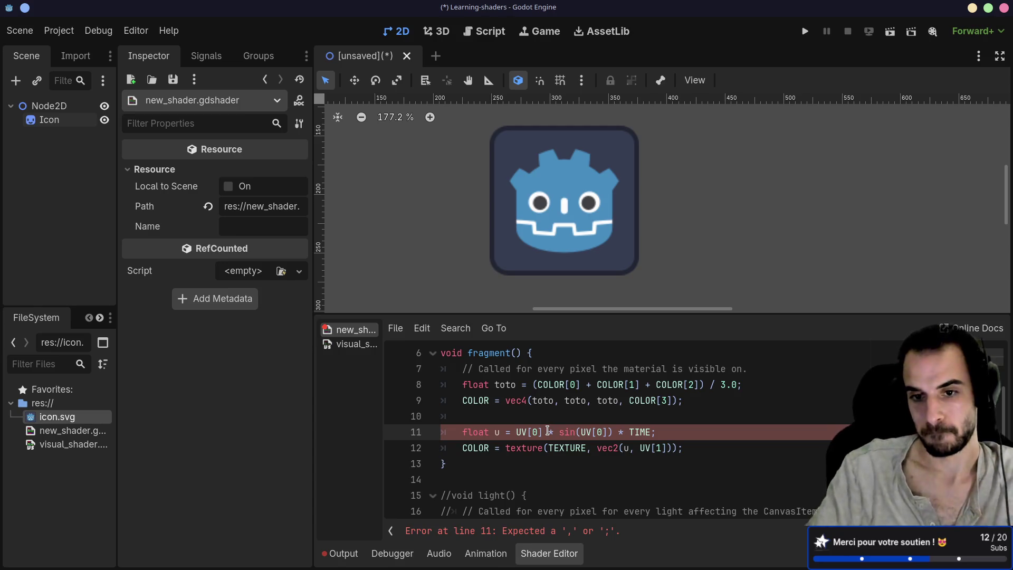
pyautogui.press('BackSpace')
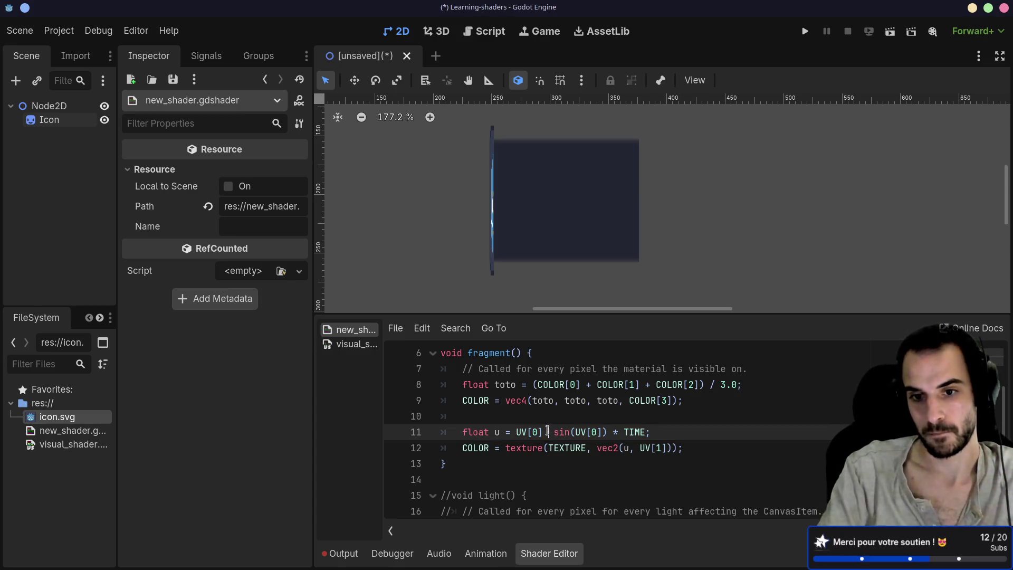
pyautogui.write('+')
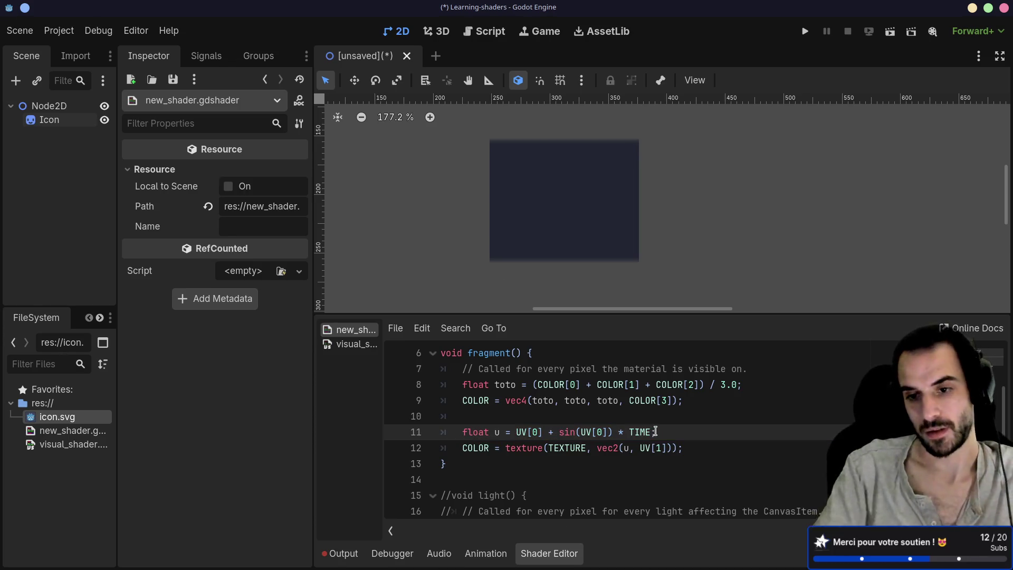
pyautogui.write('* 0.1')
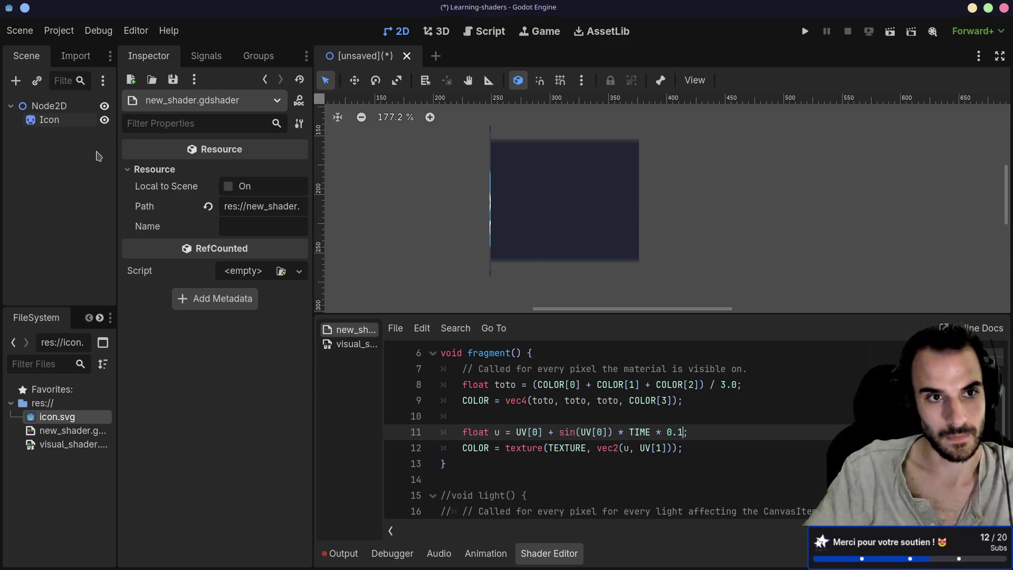
pyautogui.click(59, 120)
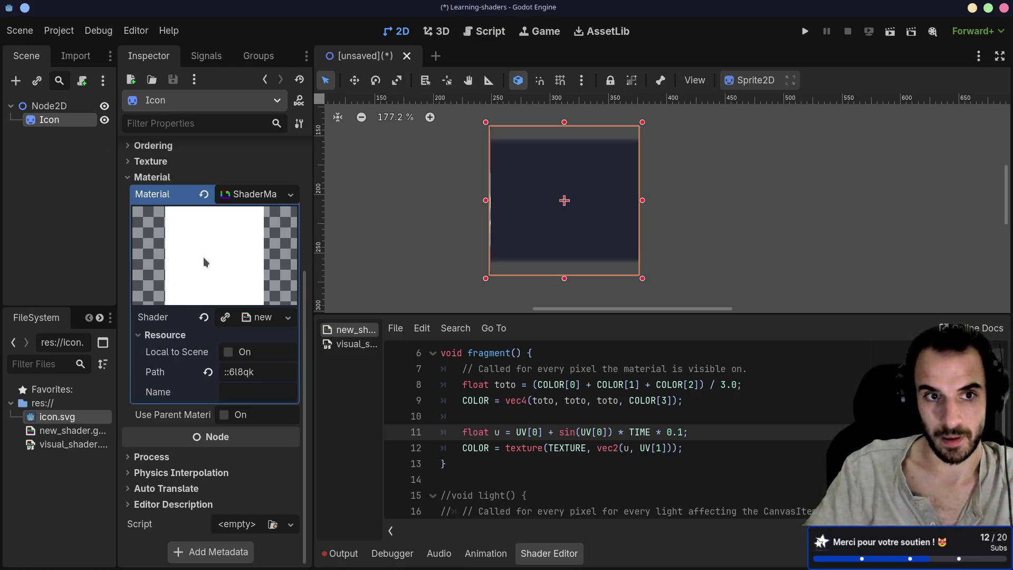
# Step: Set the Icon's texture Repeat to Enabled, keeping the filter at Inherit
pyautogui.click(137, 161)
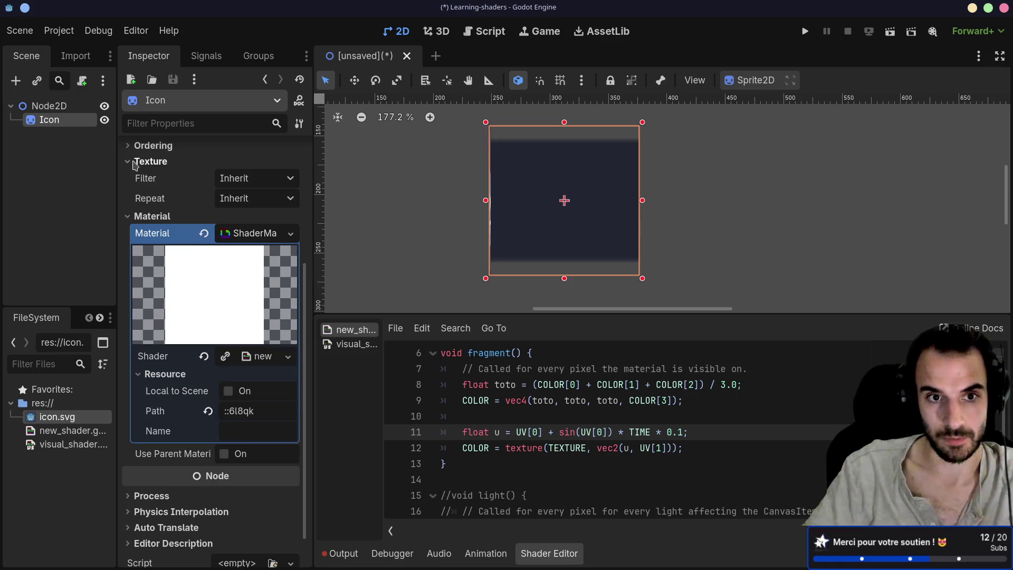
pyautogui.click(227, 177)
pyautogui.click(243, 199)
pyautogui.click(243, 199)
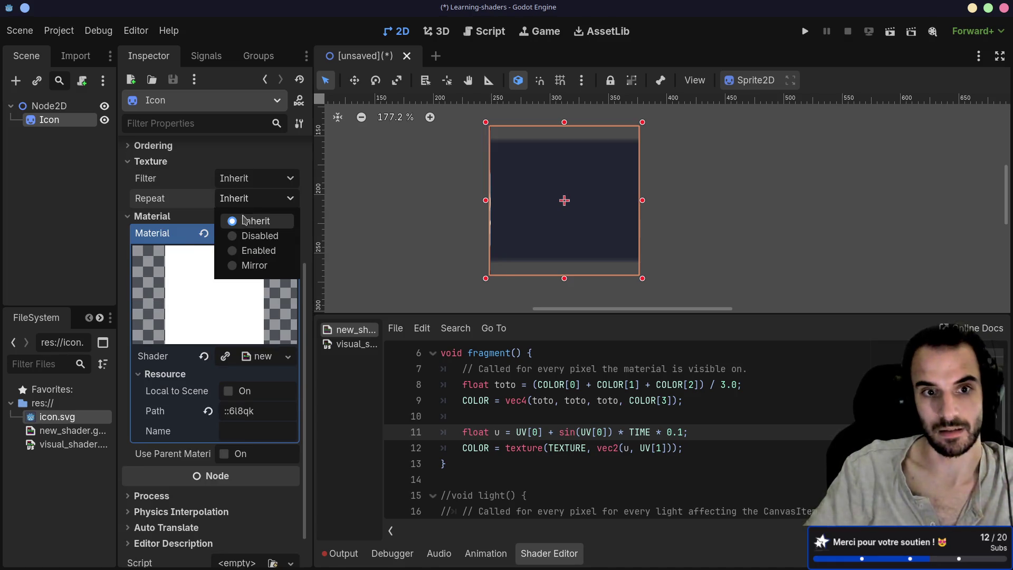
pyautogui.click(232, 250)
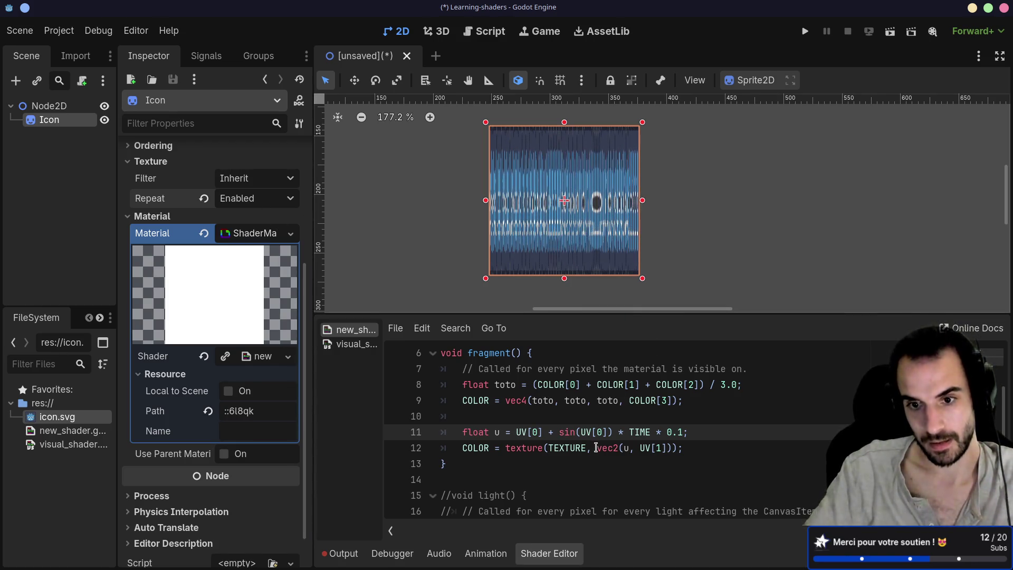
pyautogui.click(678, 432)
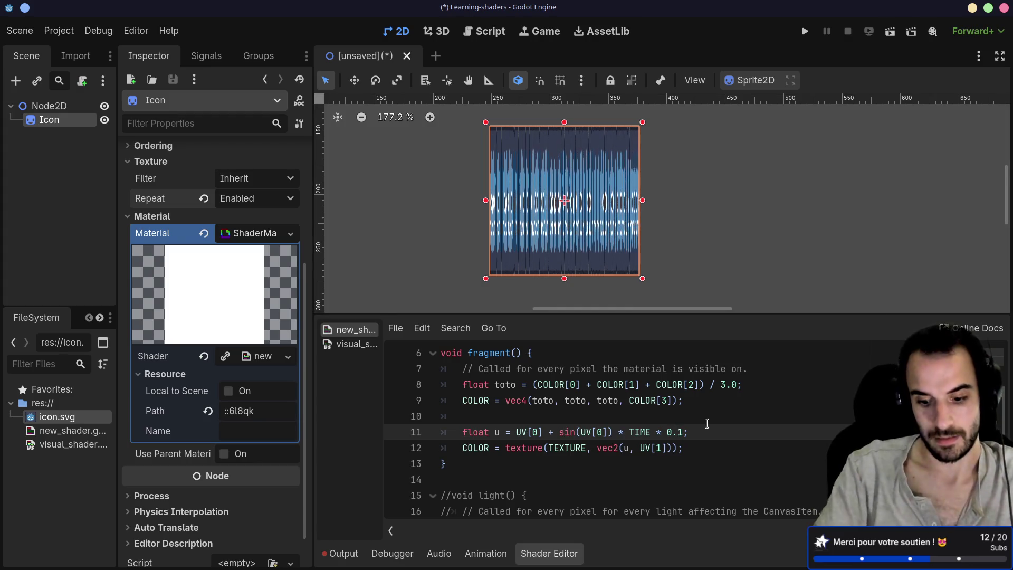
# Step: Try 0.01 as the time factor, then revert it to 0.1
pyautogui.write('0')
pyautogui.click(709, 447)
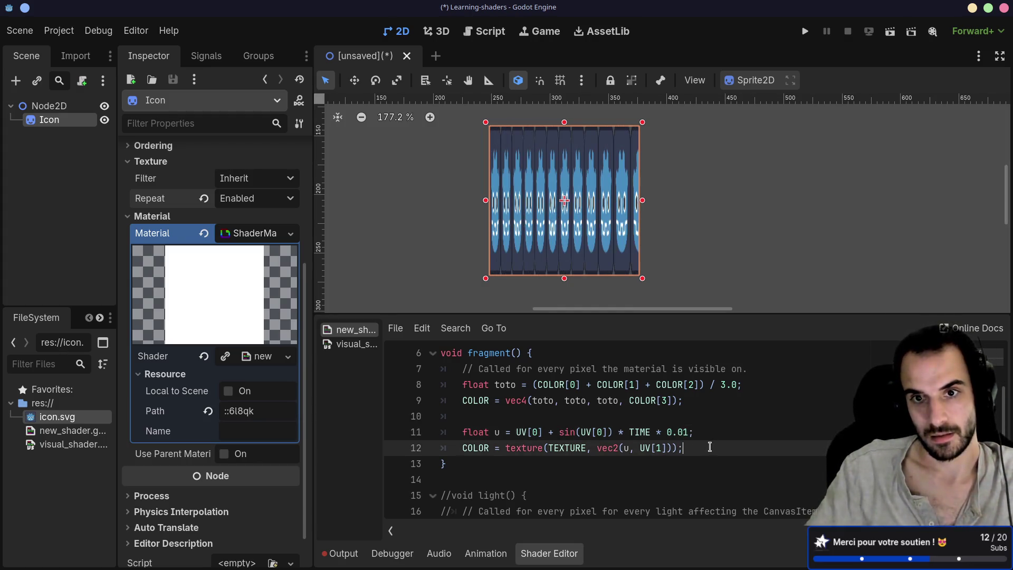
pyautogui.click(686, 431)
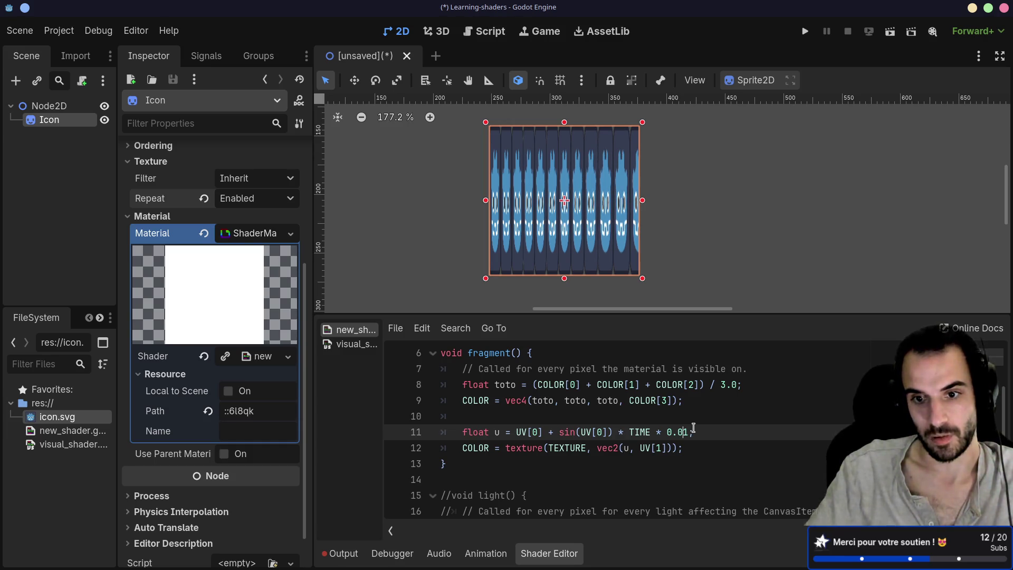
pyautogui.press('BackSpace')
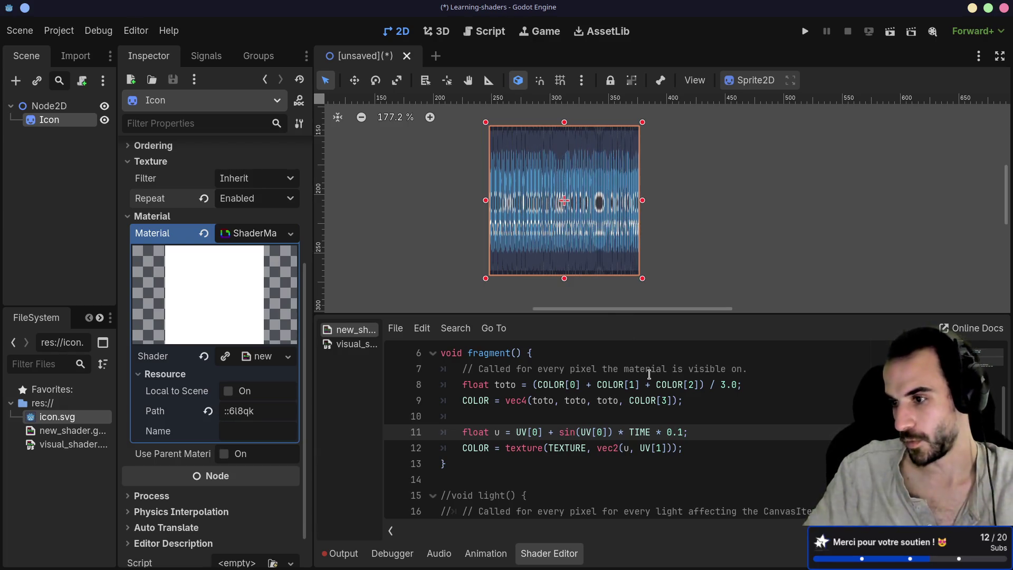
# Step: Remove the * 0.1 factor so u = UV[0] + sin(UV[0]) * TIME, and select the leading UV[0]
pyautogui.moveTo(654, 437); pyautogui.dragTo(695, 432)
pyautogui.press('BackSpace')
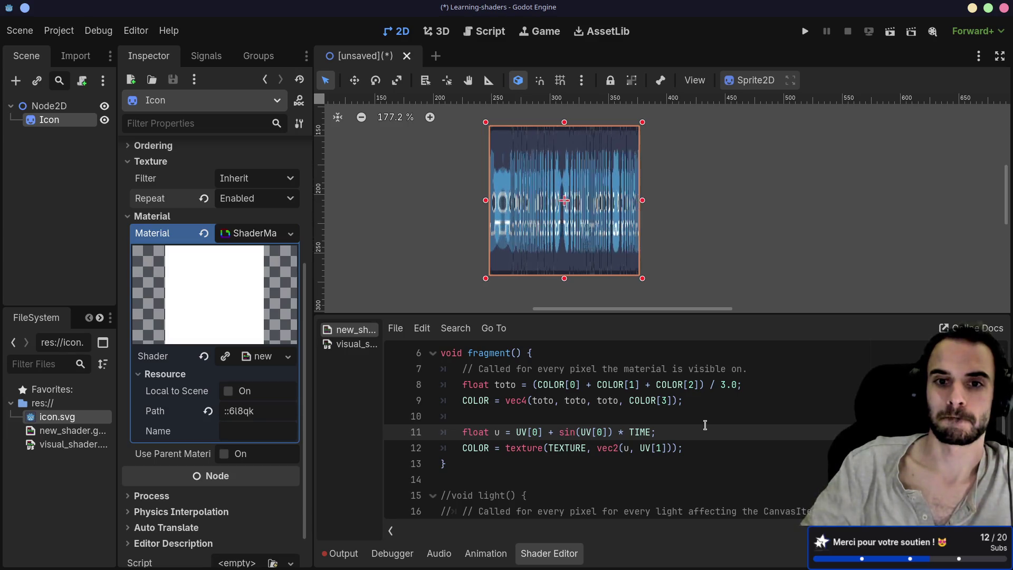
pyautogui.moveTo(515, 433)
pyautogui.mouseDown()
pyautogui.moveTo(549, 433)
pyautogui.moveTo(527, 433)
pyautogui.moveTo(539, 433)
pyautogui.mouseUp()
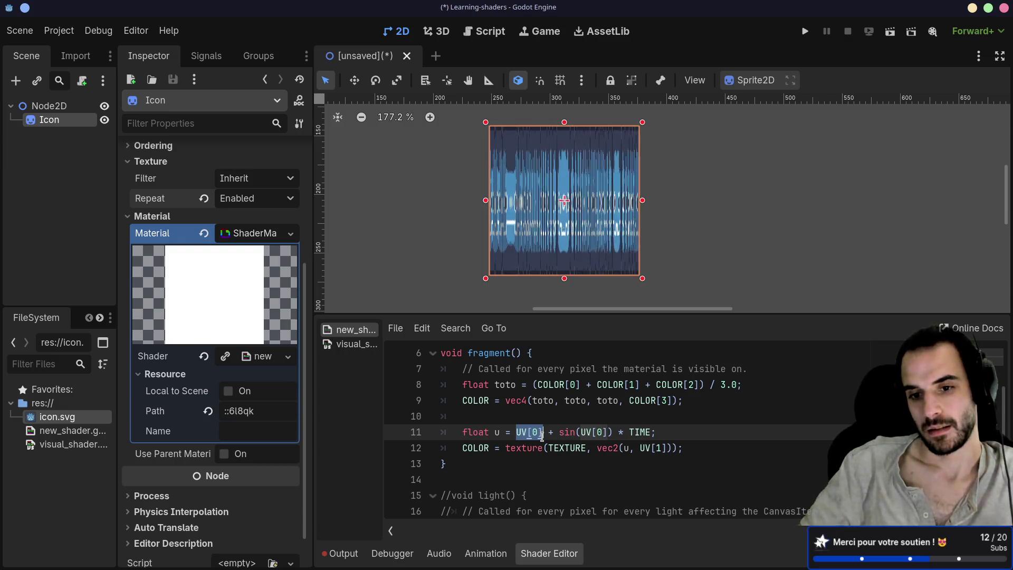
pyautogui.moveTo(543, 436); pyautogui.dragTo(520, 434)
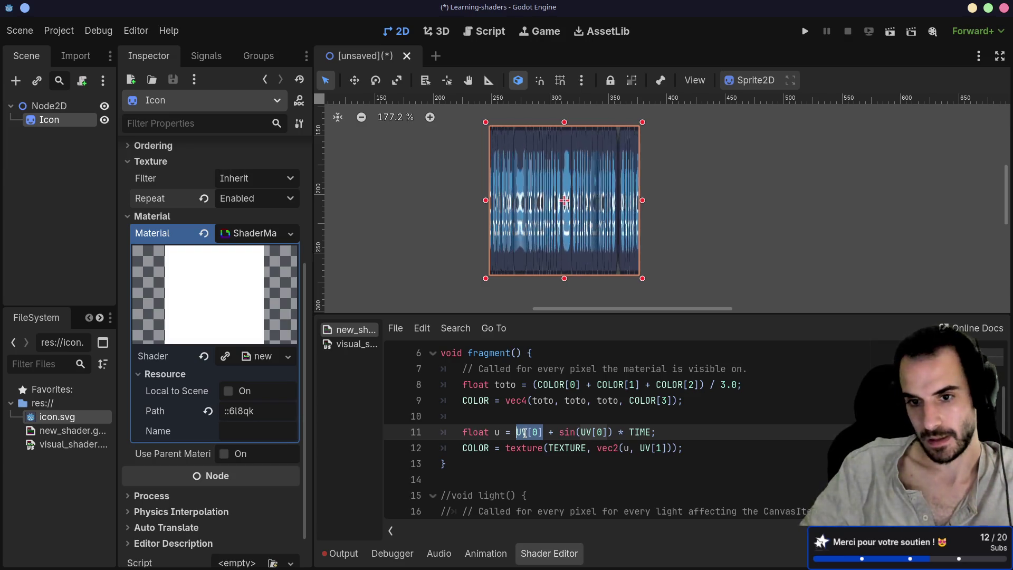
# Step: Trim line 11 to float u = sin(UV[0]), dropping the leading UV[0] term and TIME
pyautogui.click(555, 431)
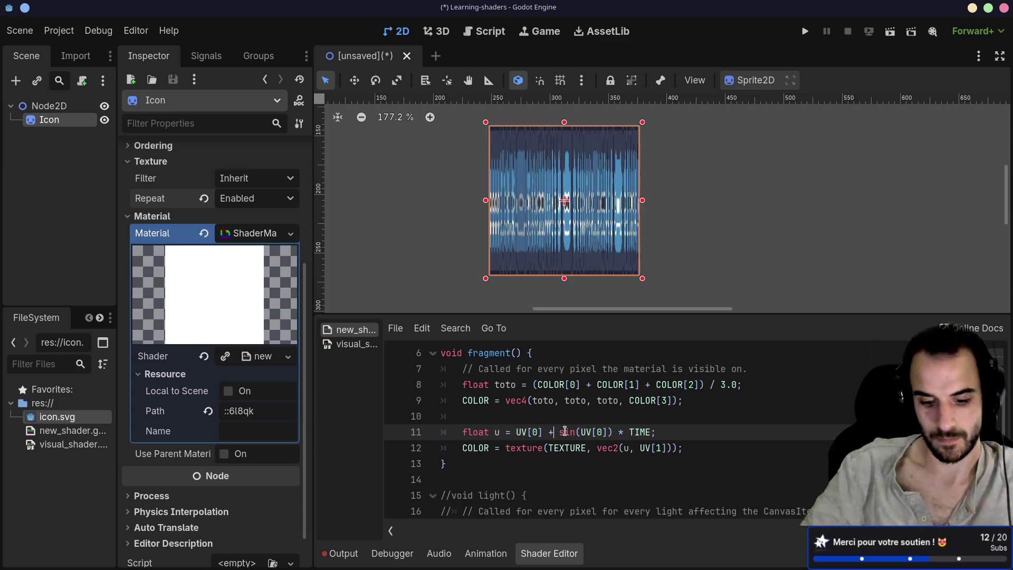
pyautogui.press('BackSpace')
pyautogui.write('*')
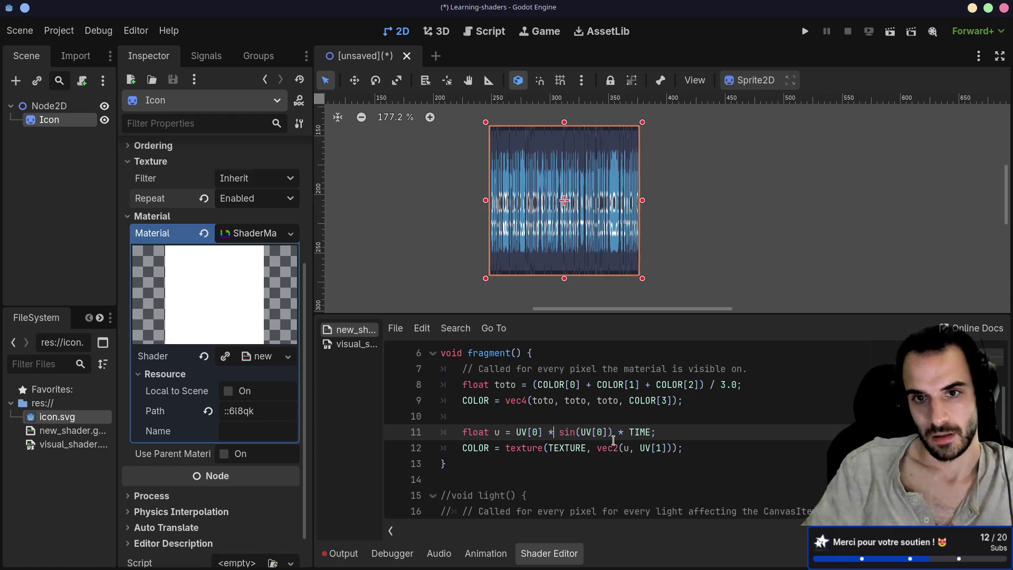
pyautogui.doubleClick(639, 431)
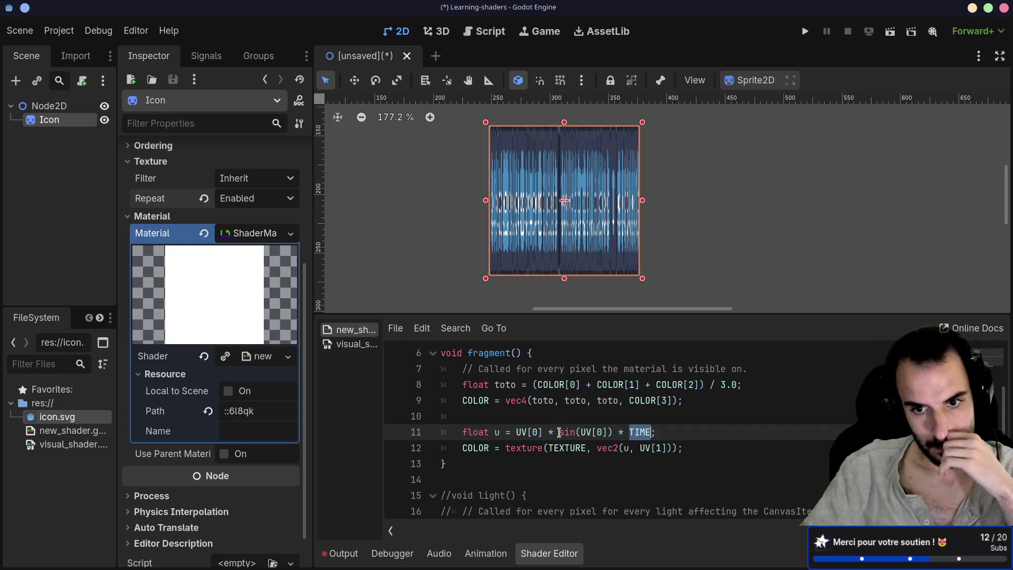
pyautogui.moveTo(558, 432)
pyautogui.mouseDown()
pyautogui.moveTo(504, 433)
pyautogui.moveTo(514, 434)
pyautogui.mouseUp()
pyautogui.press('BackSpace')
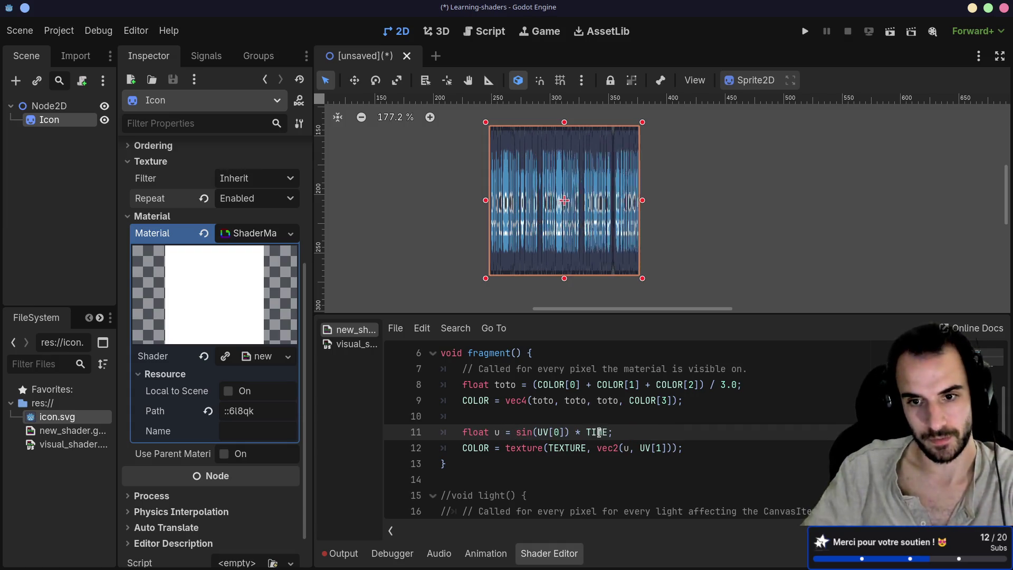
pyautogui.moveTo(574, 433); pyautogui.dragTo(608, 432)
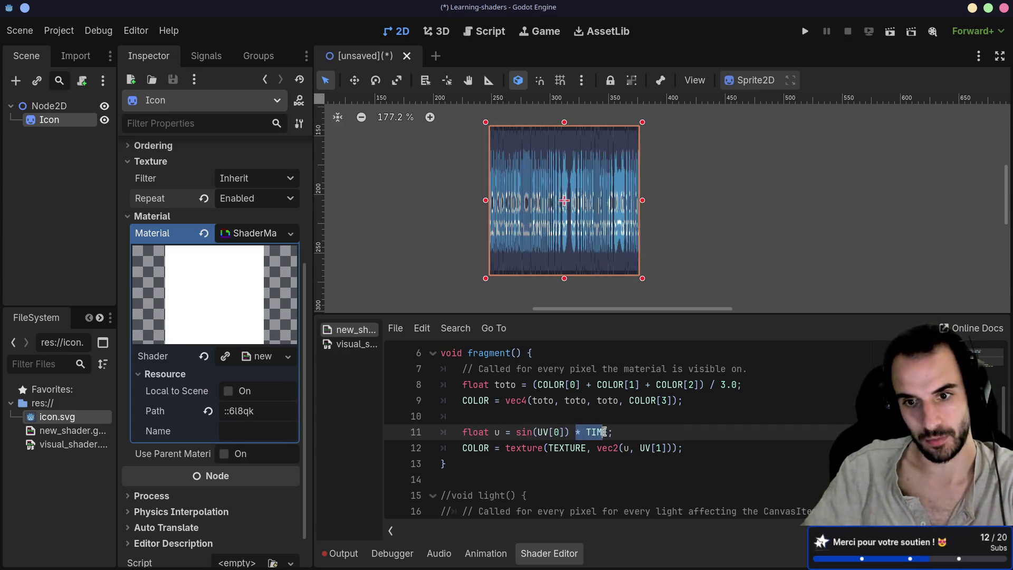
pyautogui.press('BackSpace')
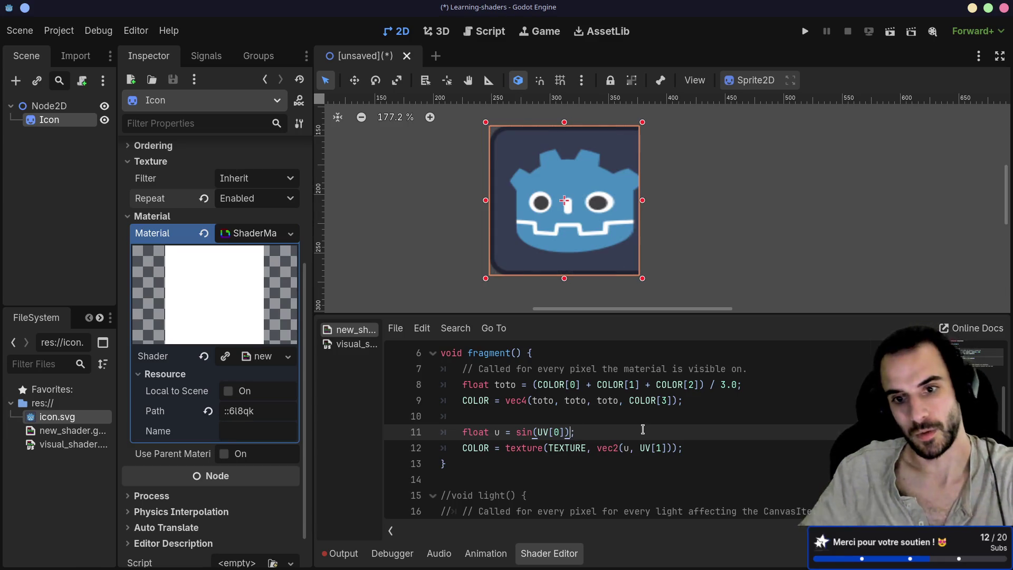
# Step: Append * TIME * 0.1 to the u expression on line 11
pyautogui.write('* T')
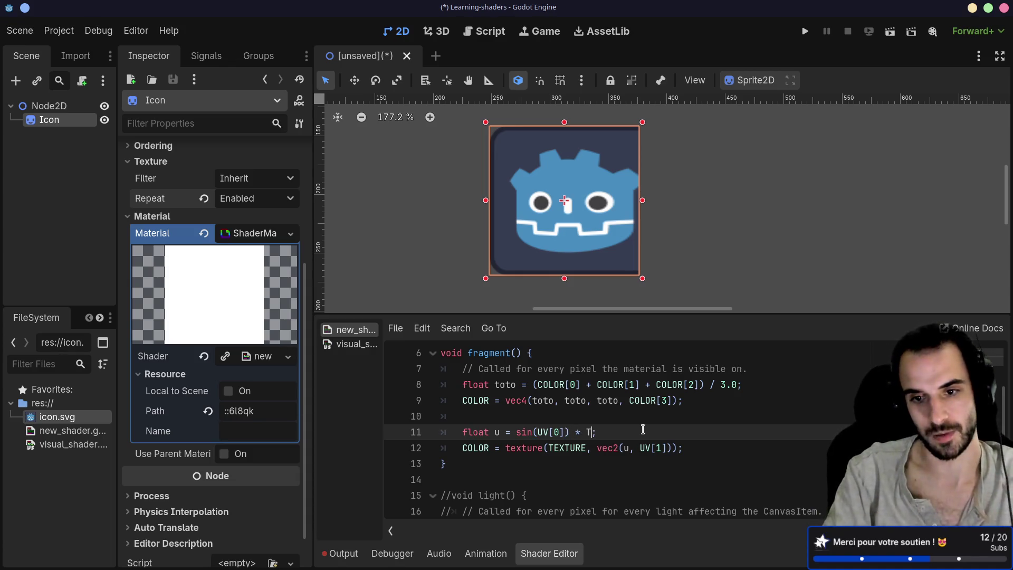
pyautogui.write('I')
pyautogui.press('Return')
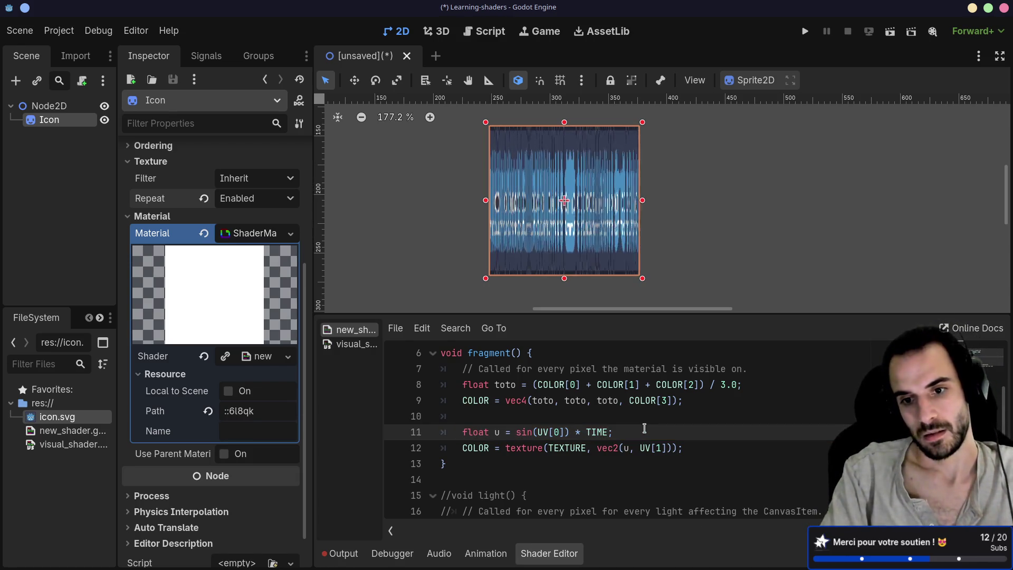
pyautogui.write('* 0.')
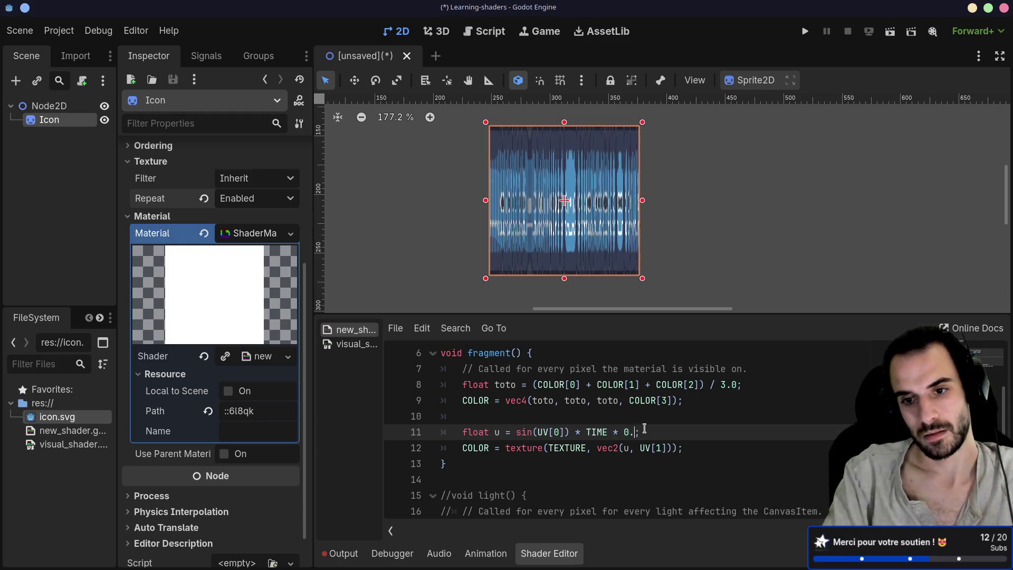
pyautogui.write('001')
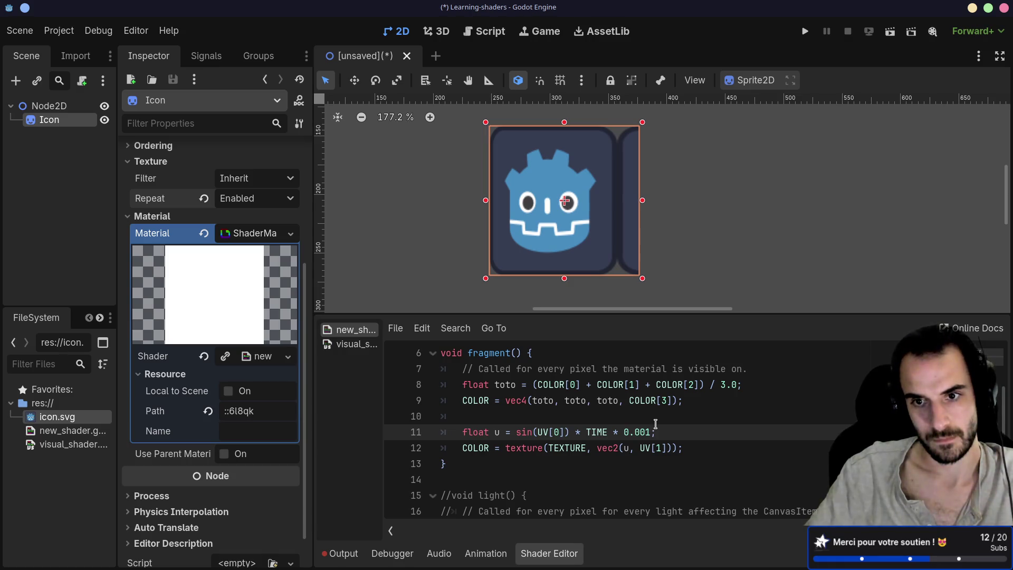
pyautogui.click(650, 431)
pyautogui.press('BackSpace')
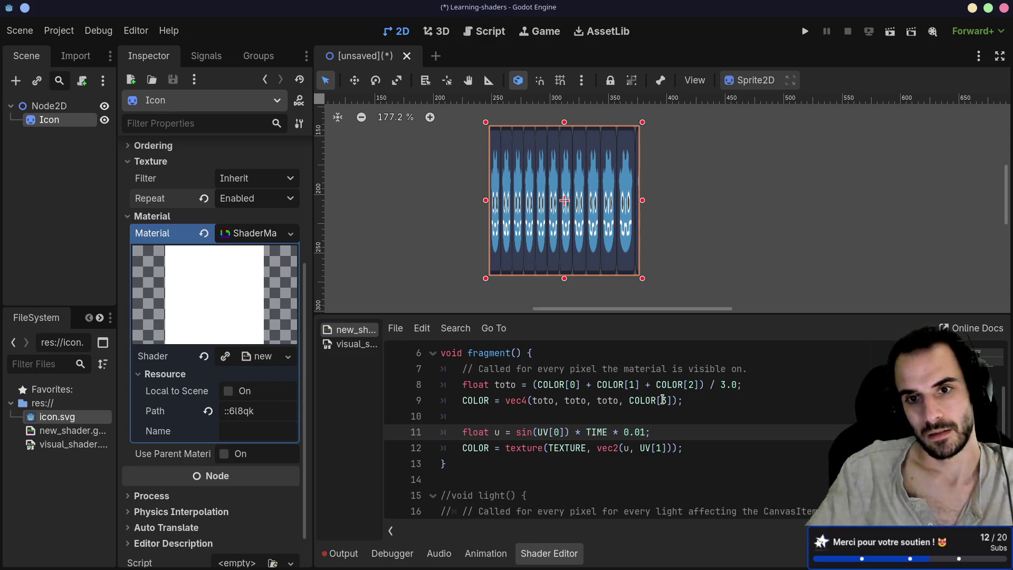
pyautogui.press('BackSpace')
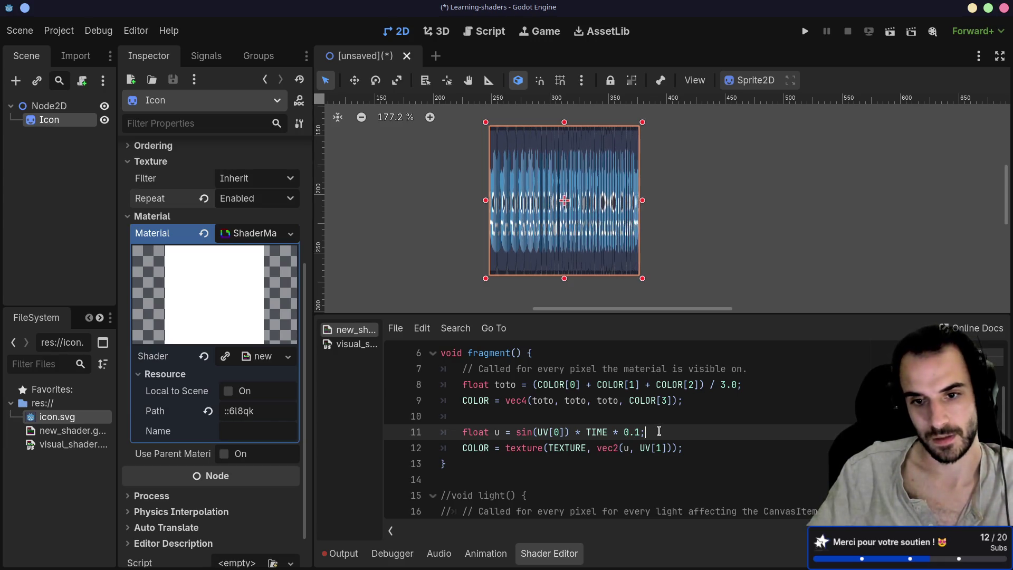
# Step: Duplicate the u line as line 12 and turn it into float v = cos(UV[1])
pyautogui.moveTo(657, 432); pyautogui.dragTo(655, 420)
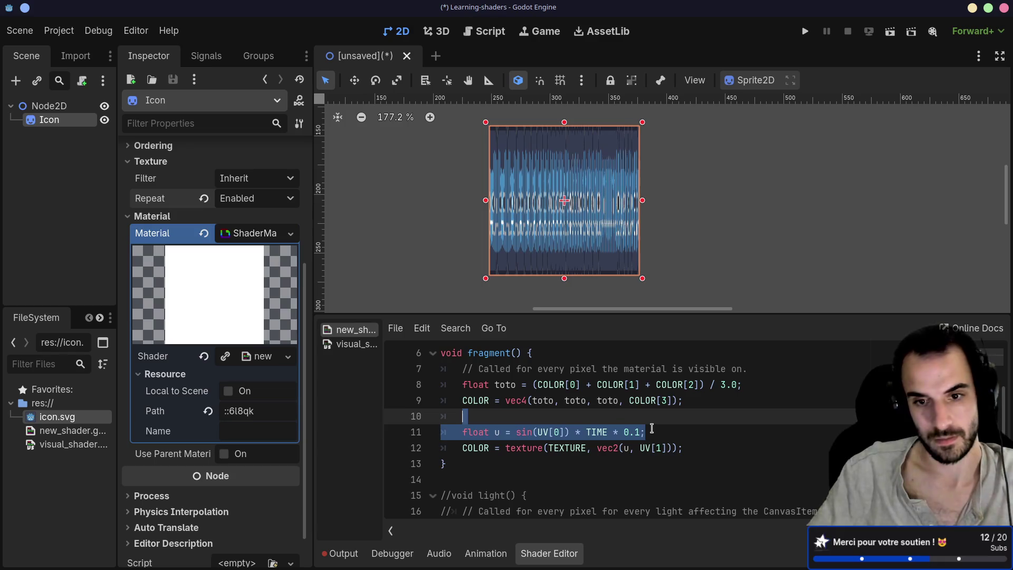
pyautogui.hotkey('ctrl', 'shift', 'd')
pyautogui.click(500, 447)
pyautogui.press('BackSpace')
pyautogui.write('v')
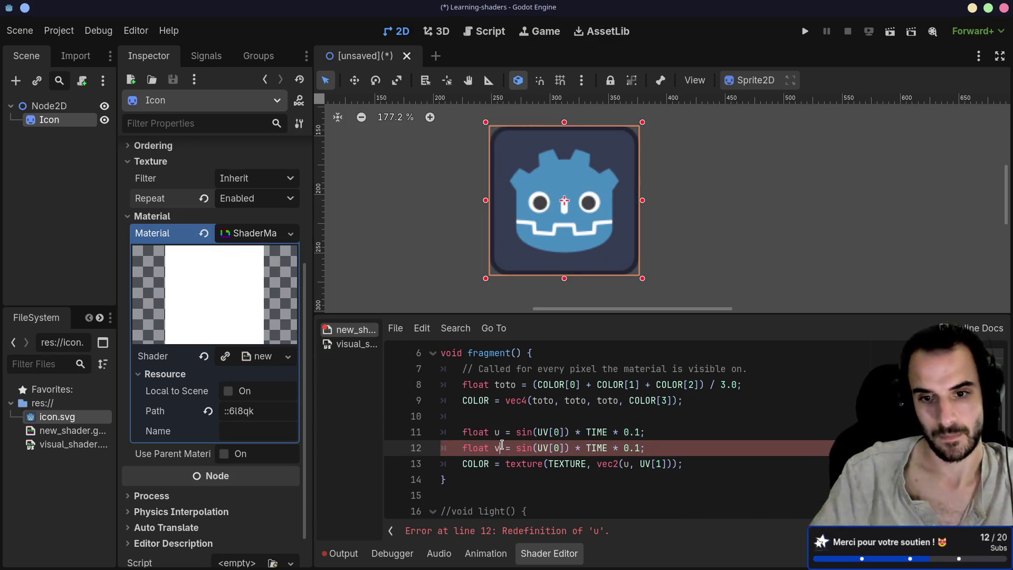
pyautogui.click(558, 447)
pyautogui.press('BackSpace')
pyautogui.write('1')
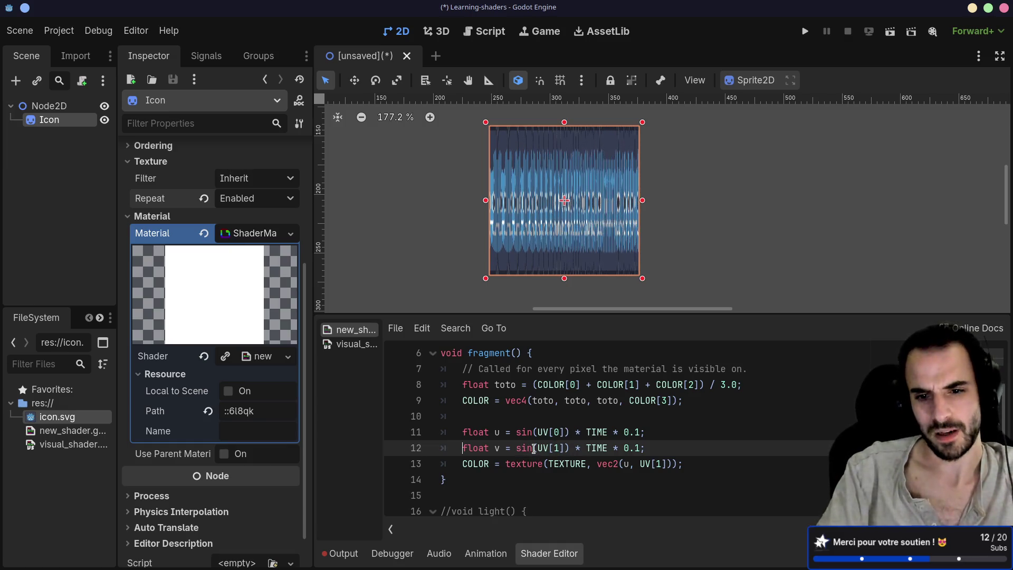
pyautogui.click(533, 448)
pyautogui.press('BackSpace')
pyautogui.press('BackSpace')
pyautogui.press('BackSpace')
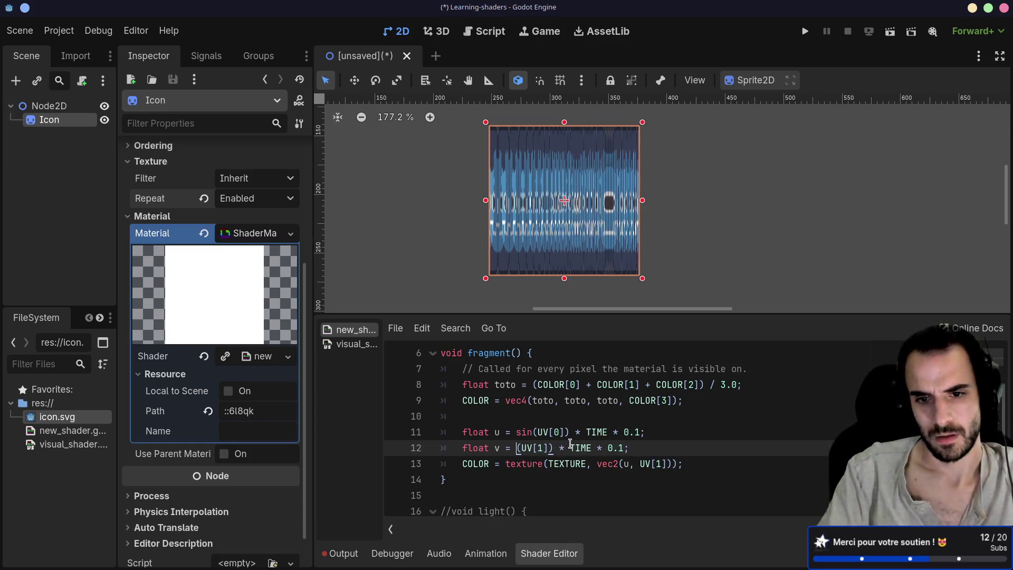
pyautogui.write('cos')
pyautogui.click(624, 451)
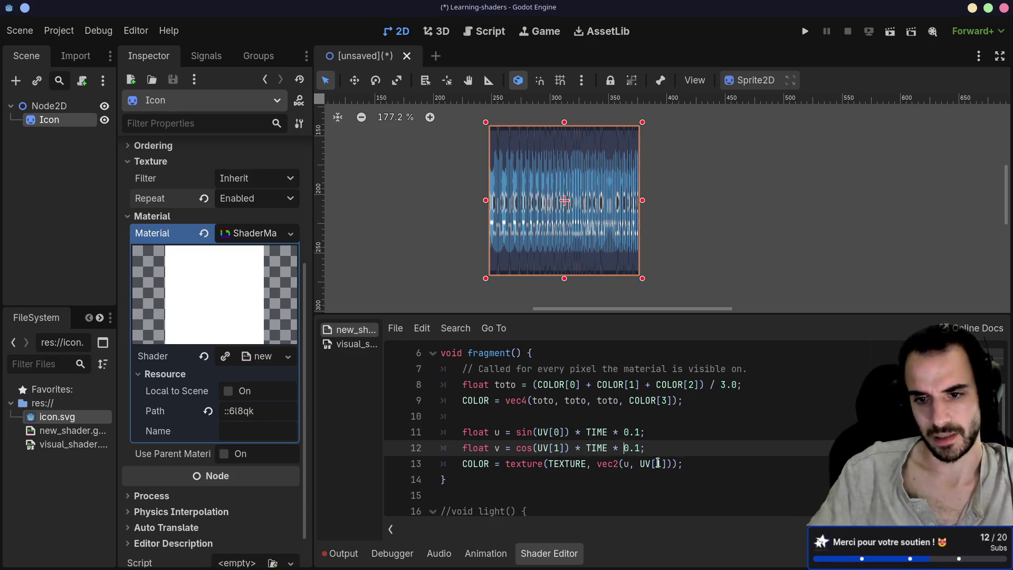
# Step: Make the texture lookup on line 13 sample vec2(u, v)
pyautogui.moveTo(641, 463); pyautogui.dragTo(672, 463)
pyautogui.write('c')
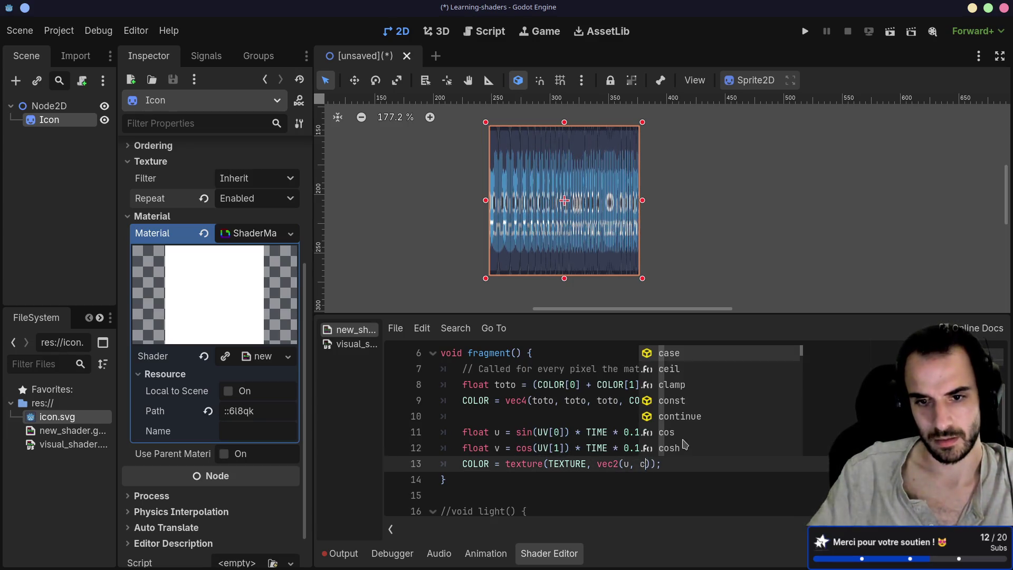
pyautogui.press('BackSpace')
pyautogui.write('v')
pyautogui.click(663, 496)
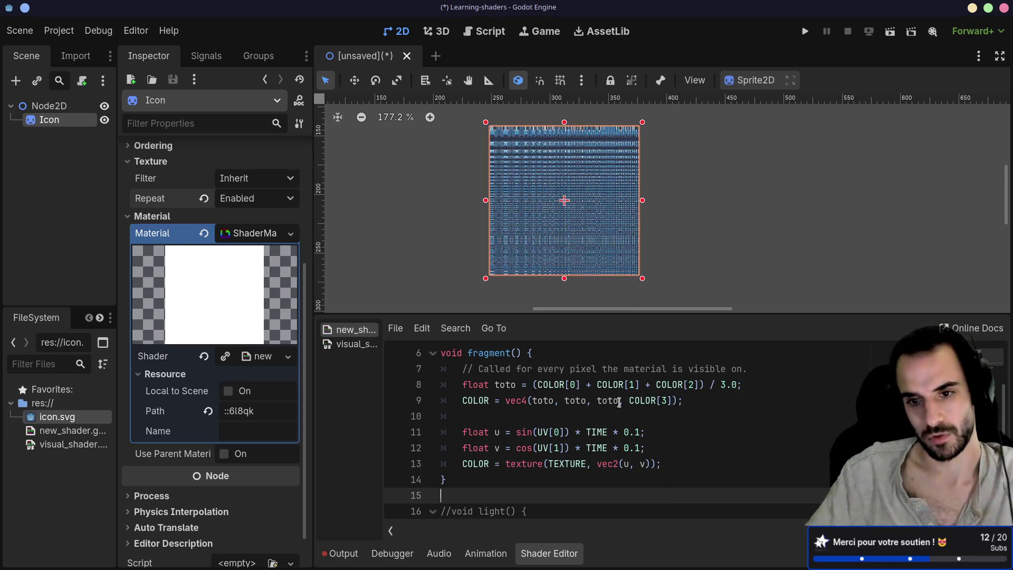
# Step: Delete the * 0.1 factors from the u and v lines, then recentre the warped icon
pyautogui.moveTo(643, 448)
pyautogui.mouseDown()
pyautogui.moveTo(613, 447)
pyautogui.moveTo(612, 431)
pyautogui.mouseUp()
pyautogui.press('BackSpace')
pyautogui.press('BackSpace')
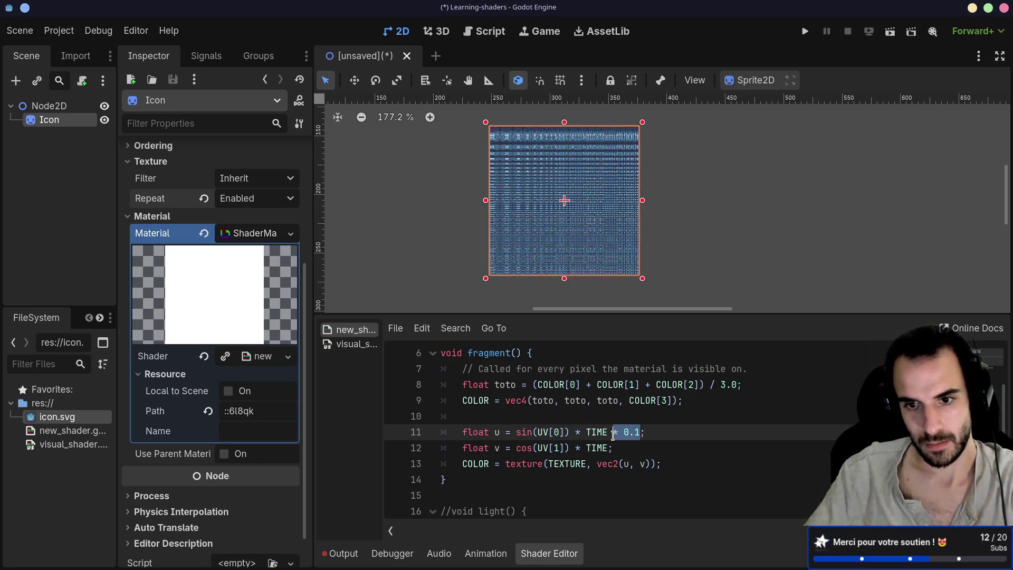
pyautogui.press('BackSpace')
pyautogui.press('BackSpace')
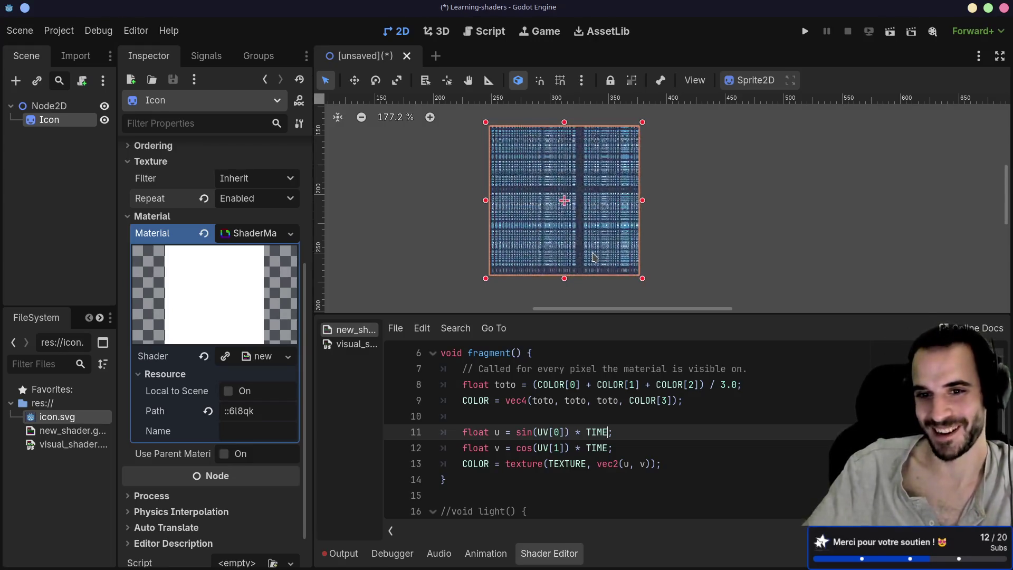
pyautogui.scroll(1, 593, 258)
pyautogui.moveTo(723, 198); pyautogui.dragTo(751, 210)
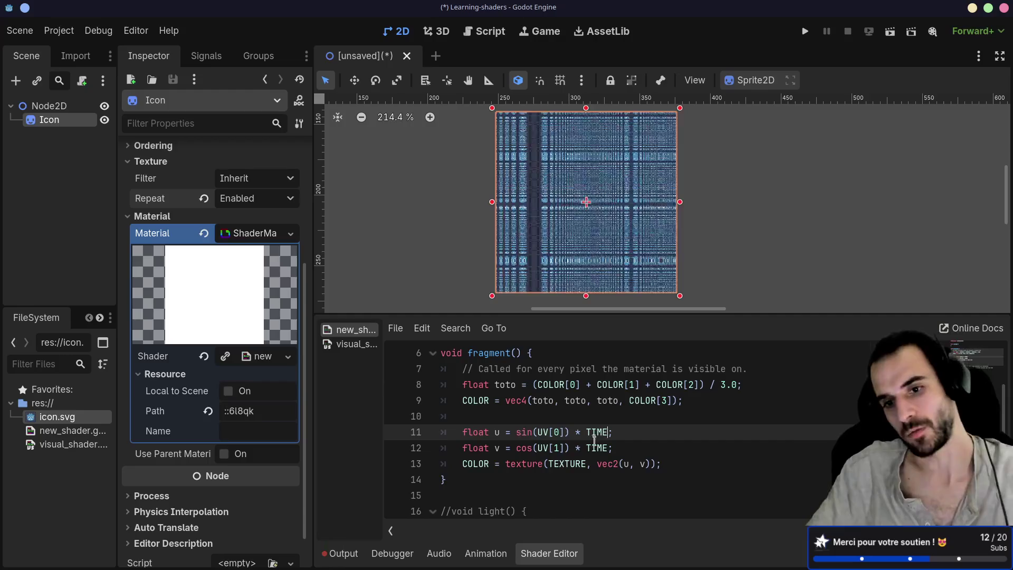
# Step: Add float t = TIME * 42; on line 10
pyautogui.click(536, 415)
pyautogui.write('f')
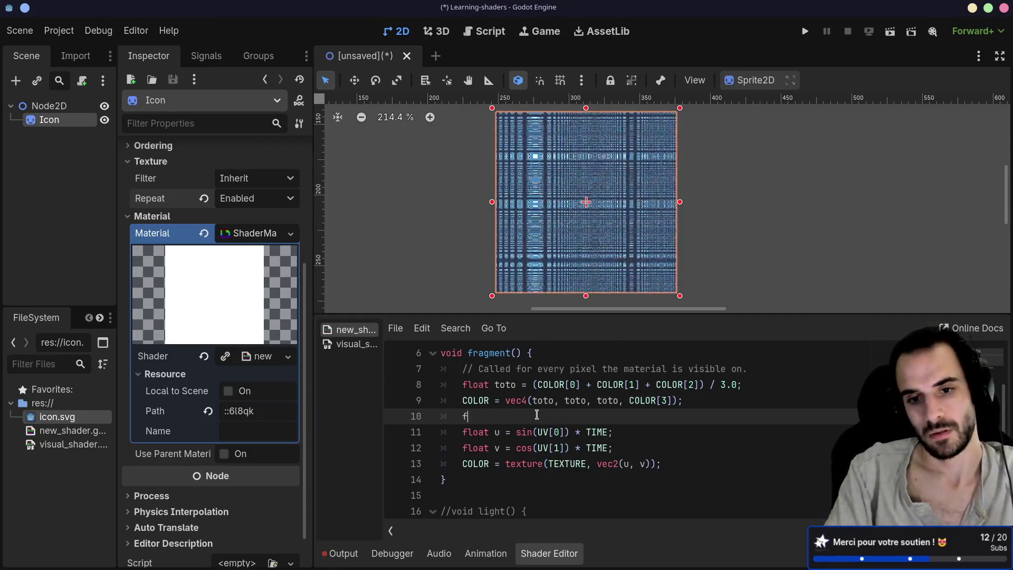
pyautogui.write('loat t = TI')
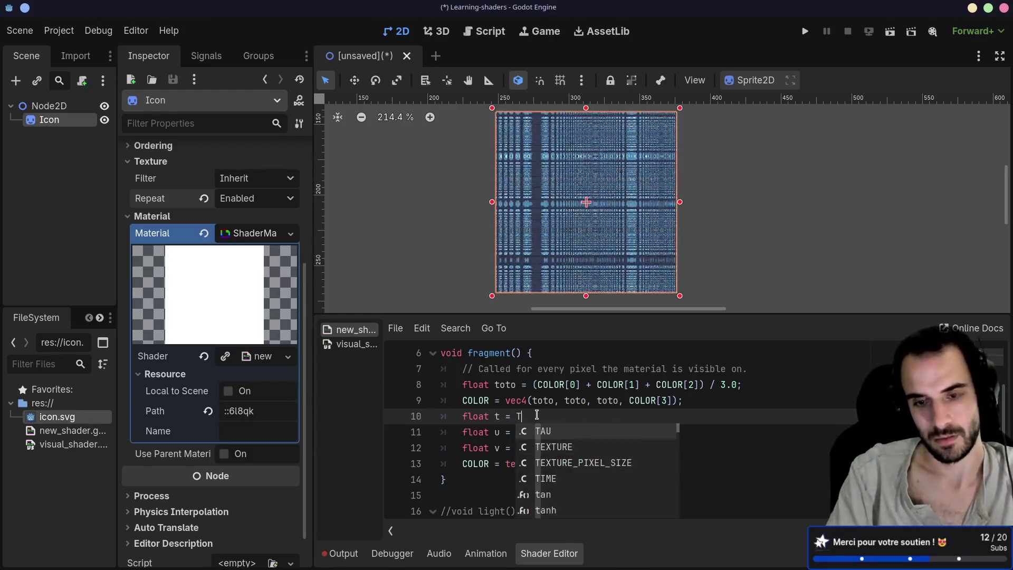
pyautogui.press('Return')
pyautogui.write('*')
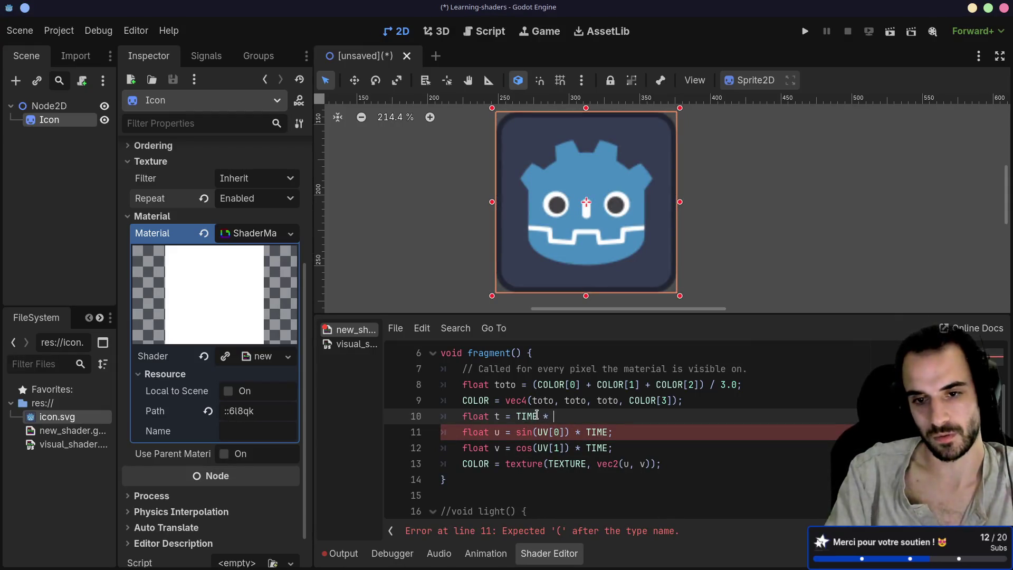
pyautogui.write(' 42')
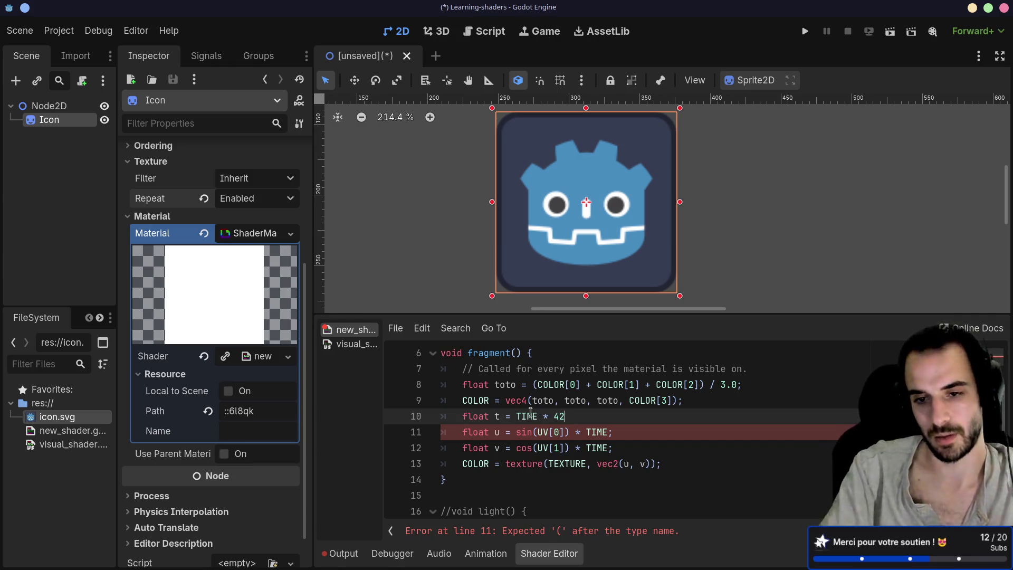
pyautogui.write(';')
# Step: Replace TIME with t in the u and v lines
pyautogui.doubleClick(597, 432)
pyautogui.write('t')
pyautogui.click(595, 446)
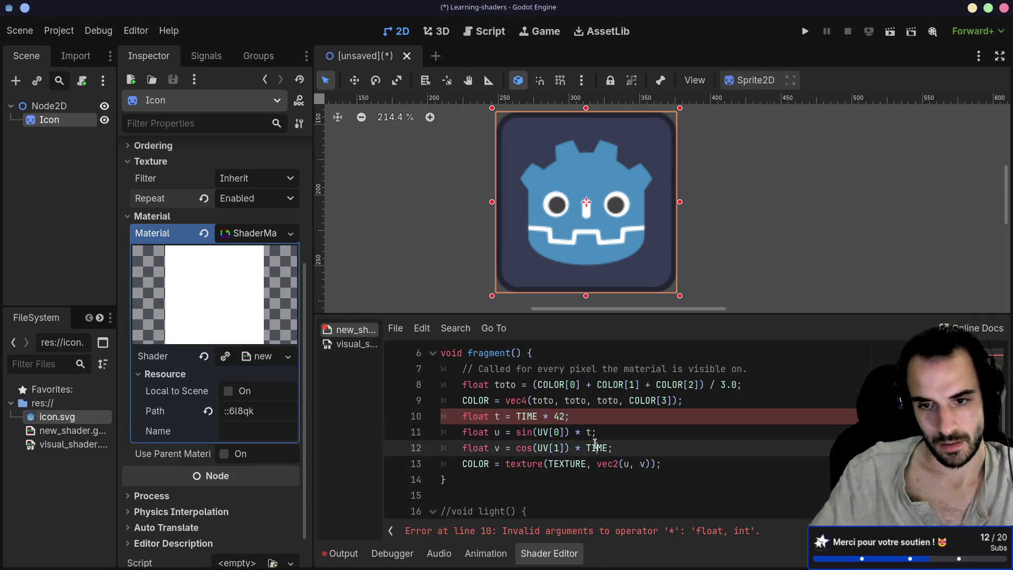
pyautogui.doubleClick(597, 448)
pyautogui.write('t')
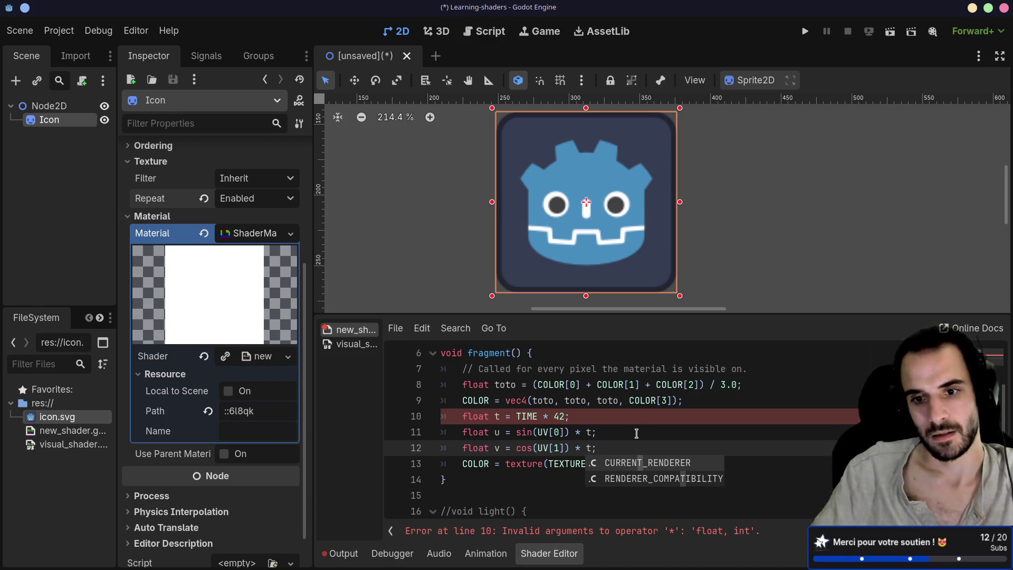
# Step: Shrink line 10's time factor from 42 down to .1, then toward .01
pyautogui.click(636, 433)
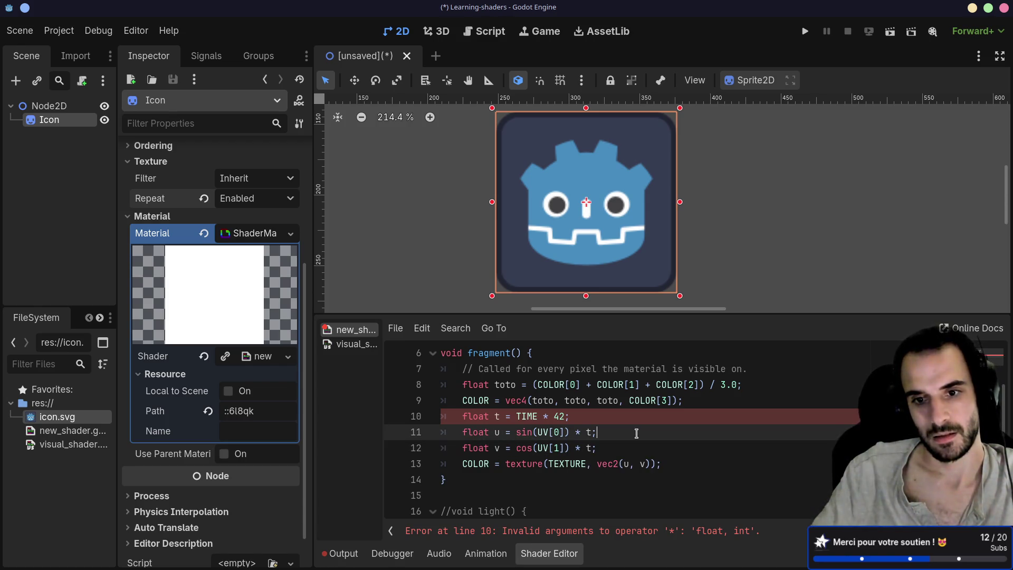
pyautogui.click(566, 416)
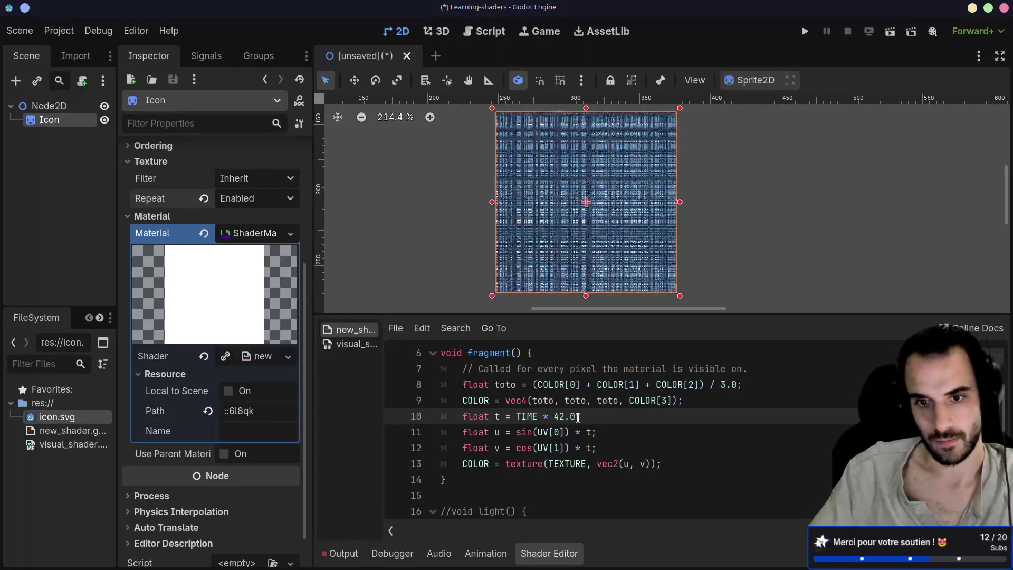
pyautogui.doubleClick(562, 416)
pyautogui.write('10')
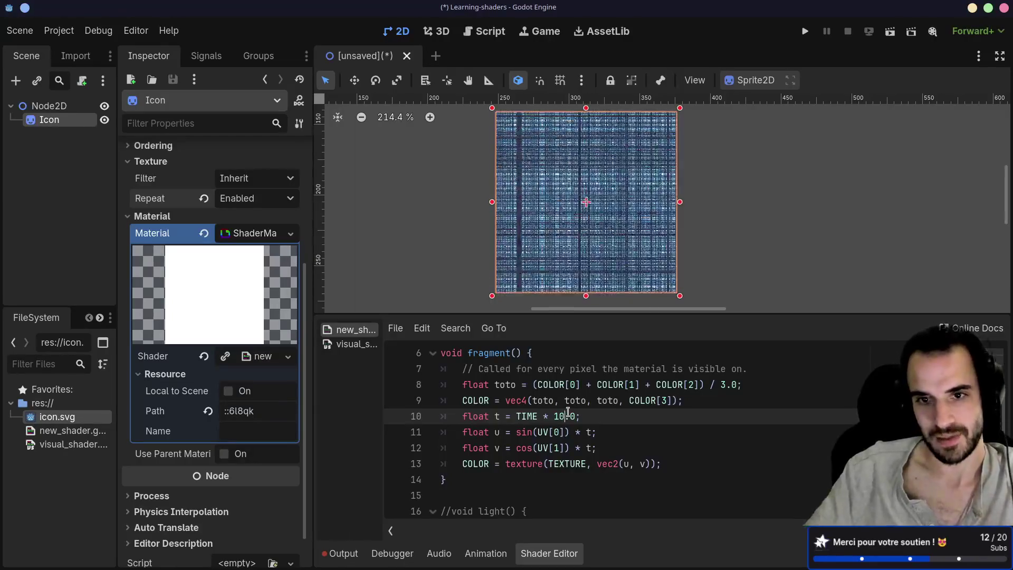
pyautogui.press('BackSpace')
pyautogui.press('BackSpace')
pyautogui.write('.')
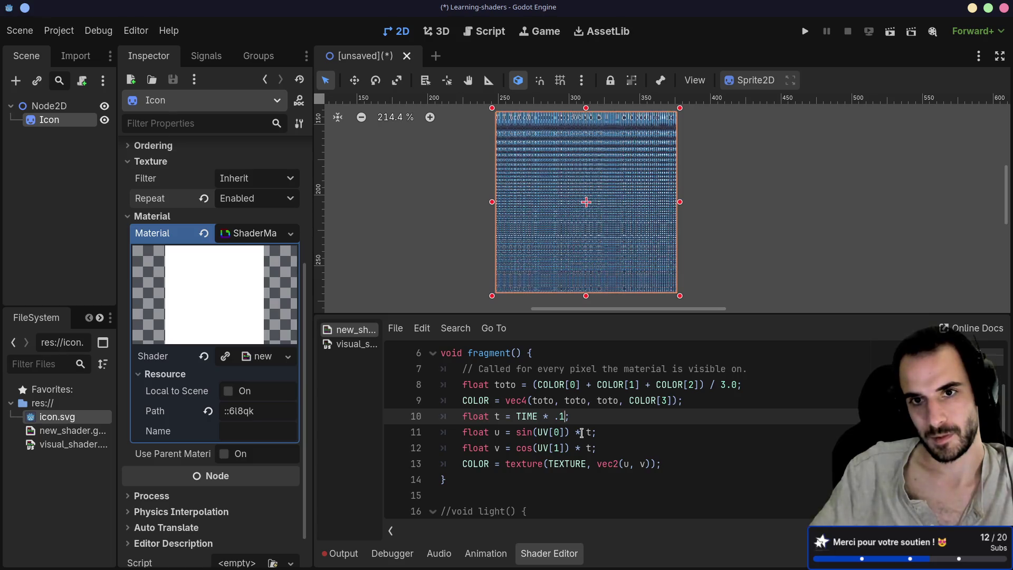
pyautogui.press('BackSpace')
# Step: Set the time factor to .001, then switch desktops and search the launcher for 'blend'
pyautogui.write('01')
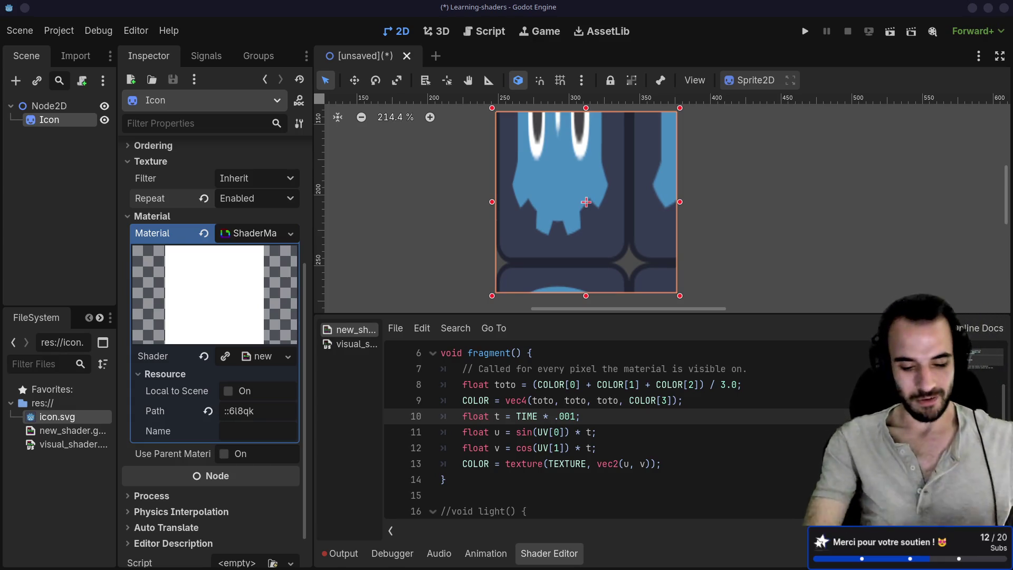
pyautogui.press('super+ctrl+Right')
pyautogui.press('super')
pyautogui.write('blend')
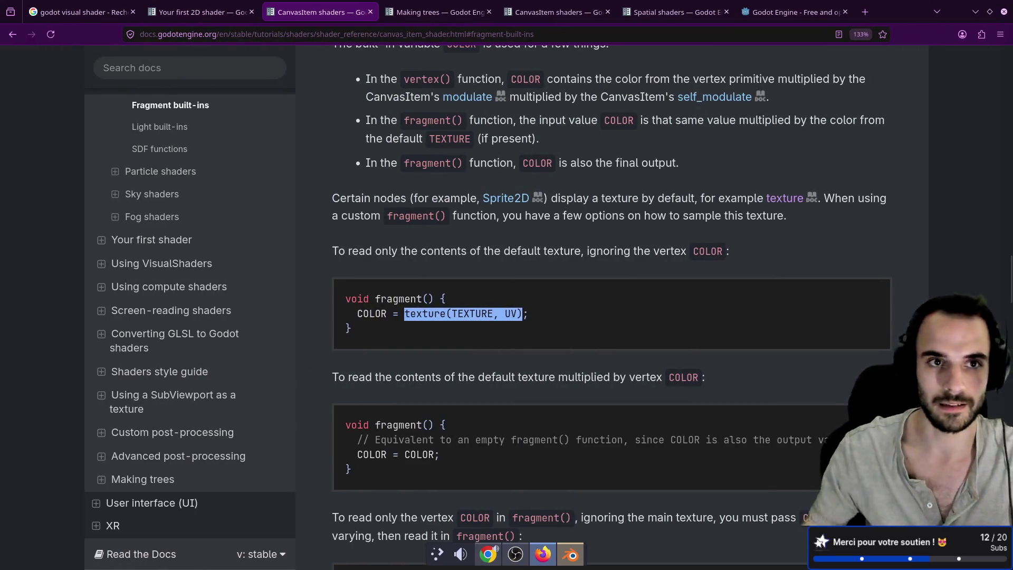
# Step: Open the itch.io creator profile in a new tab from the top-sites tiles
pyautogui.click(865, 13)
pyautogui.write('fireb')
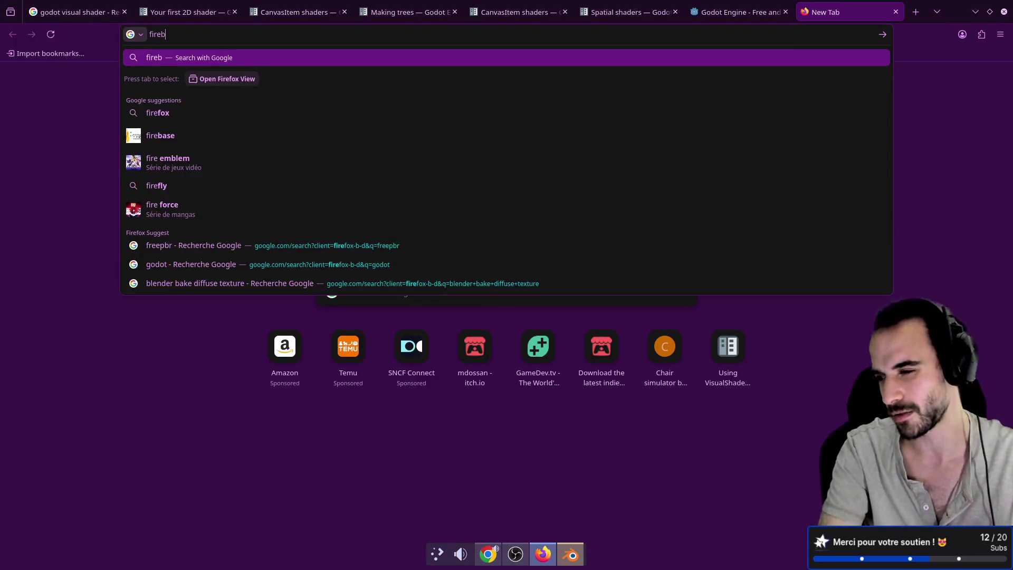
pyautogui.press('BackSpace')
pyautogui.press('BackSpace')
pyautogui.press('BackSpace')
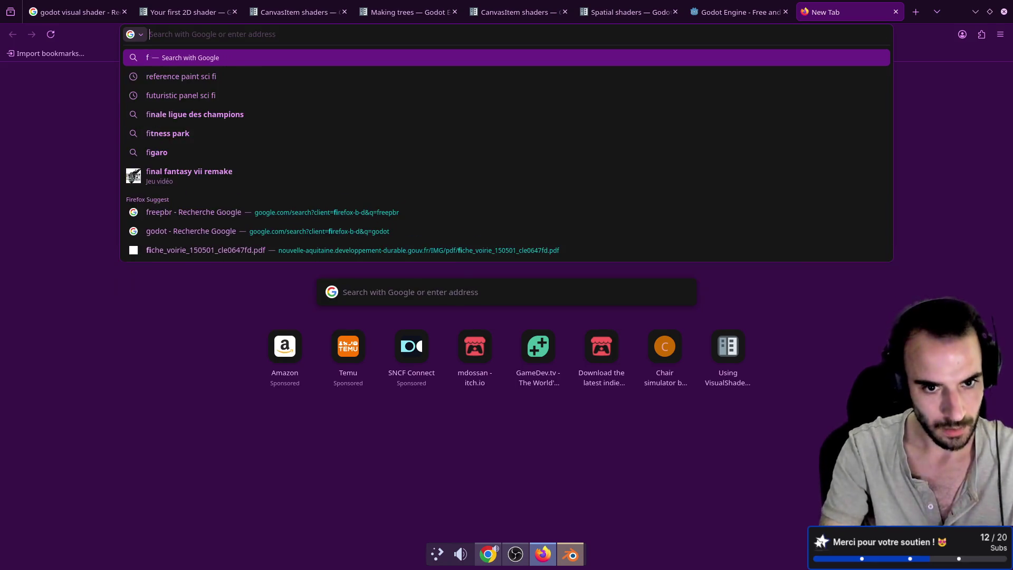
pyautogui.click(496, 360)
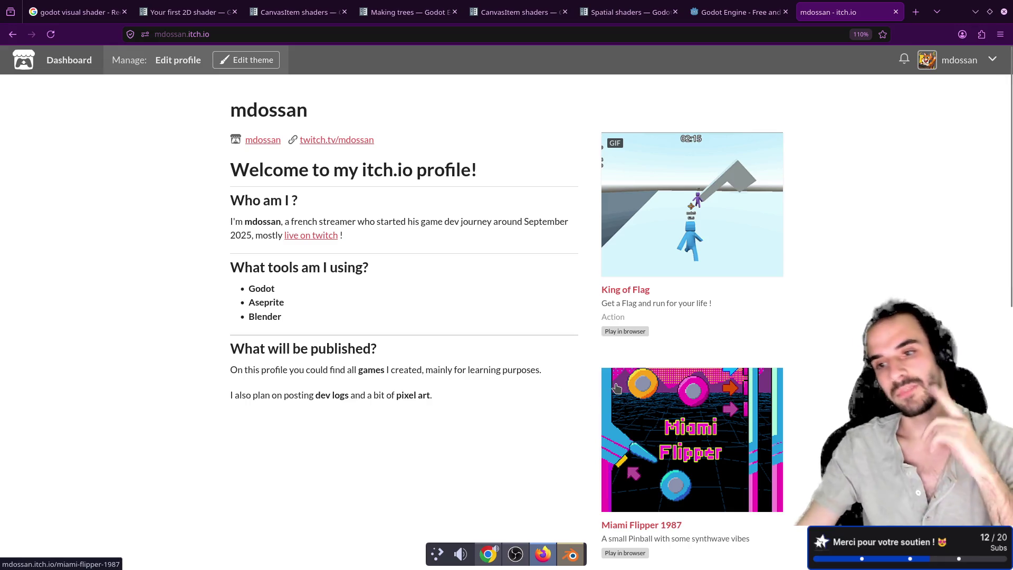
# Step: Read King of Flag's latest devlog on multiplayer and the game timer, then switch desktops
pyautogui.click(628, 291)
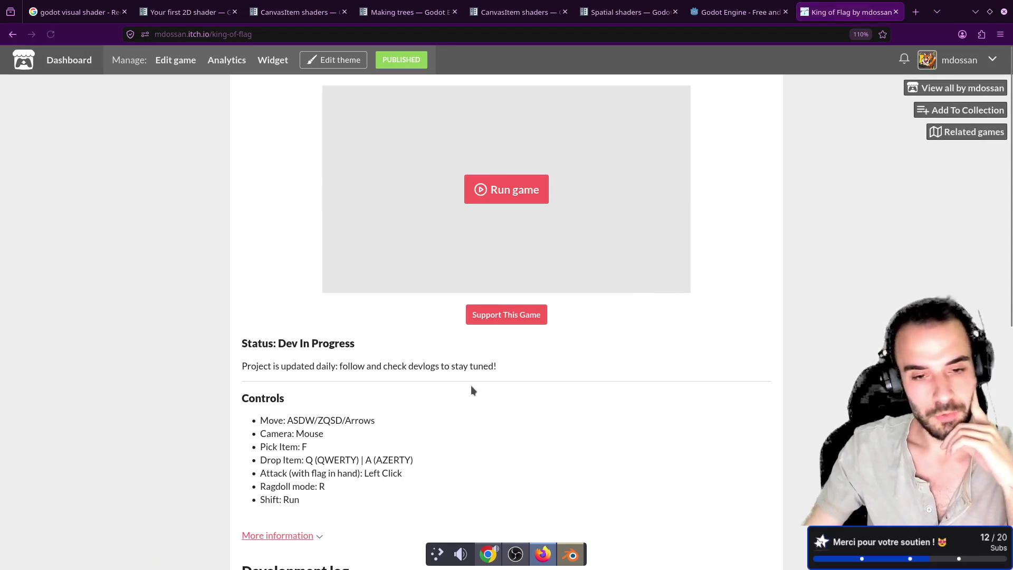
pyautogui.scroll(-5, 470, 389)
pyautogui.scroll(5, 533, 253)
pyautogui.scroll(-4, 508, 273)
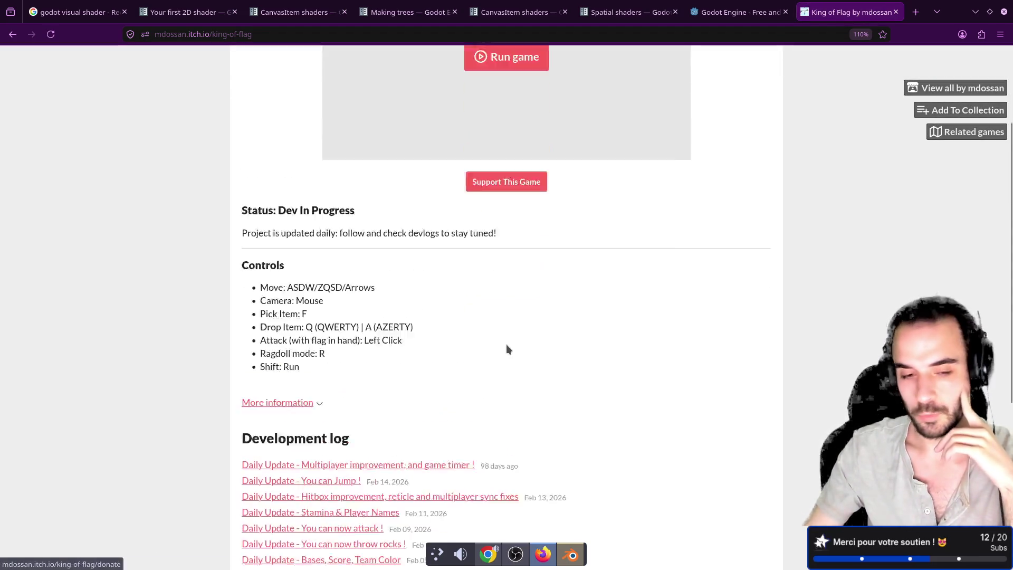
pyautogui.click(400, 391)
pyautogui.scroll(-4, 508, 312)
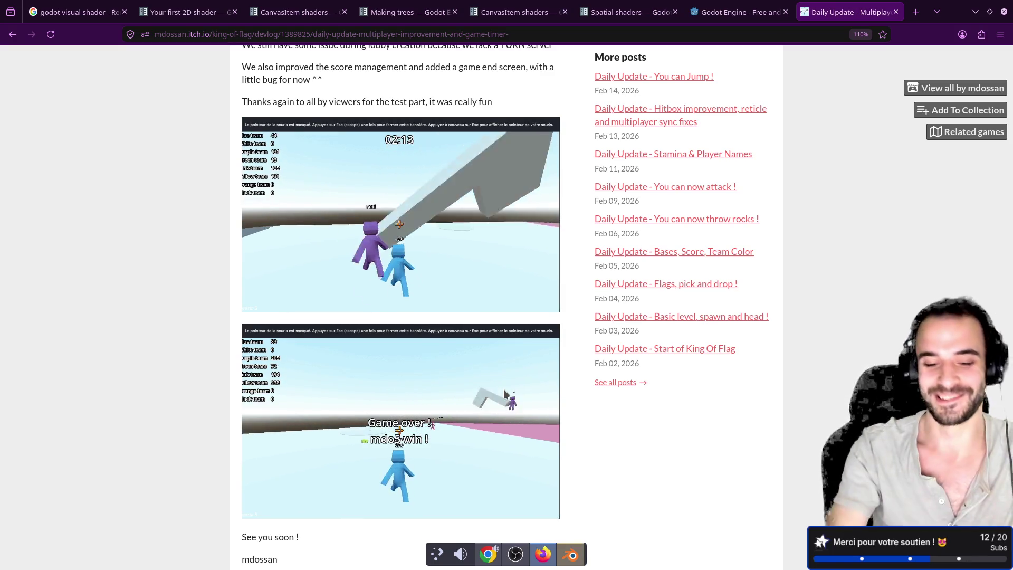
pyautogui.hotkey('ctrl', 'alt', 'Right')
# Step: Launch Blender and open Character - LowPoly - Female2.blend from Recent Files
pyautogui.press('super')
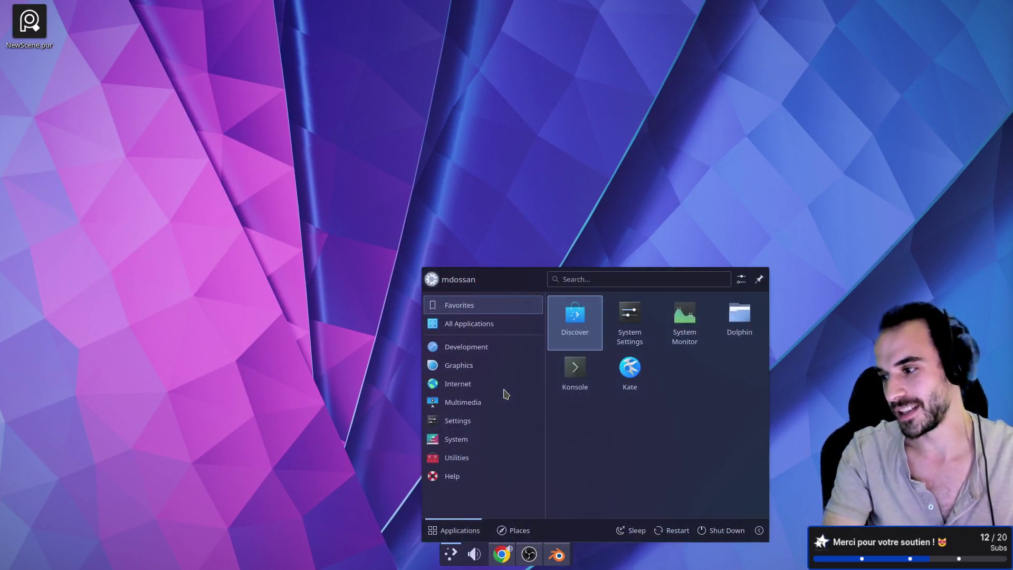
pyautogui.write('blender')
pyautogui.press('Return')
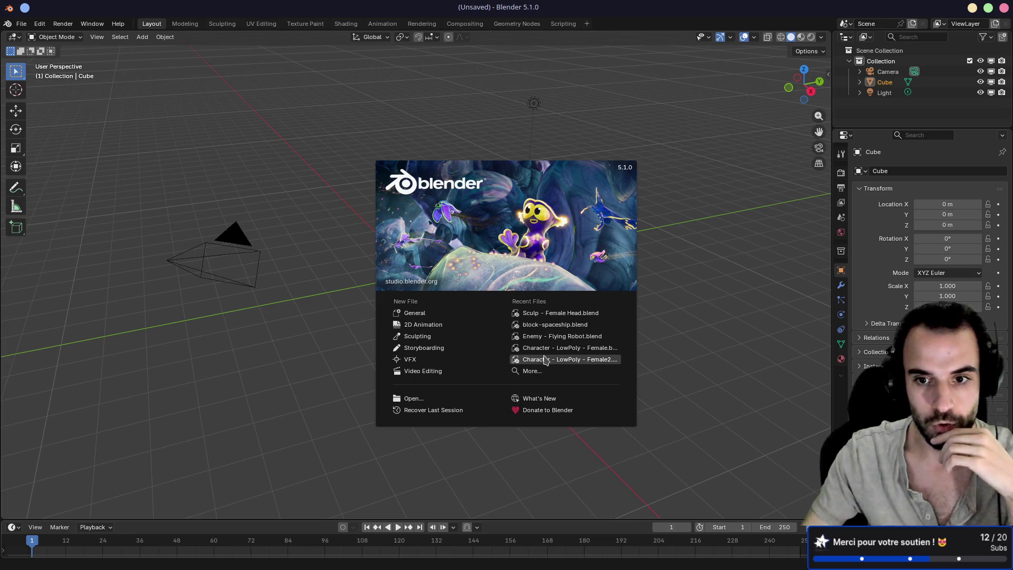
pyautogui.moveTo(547, 354)
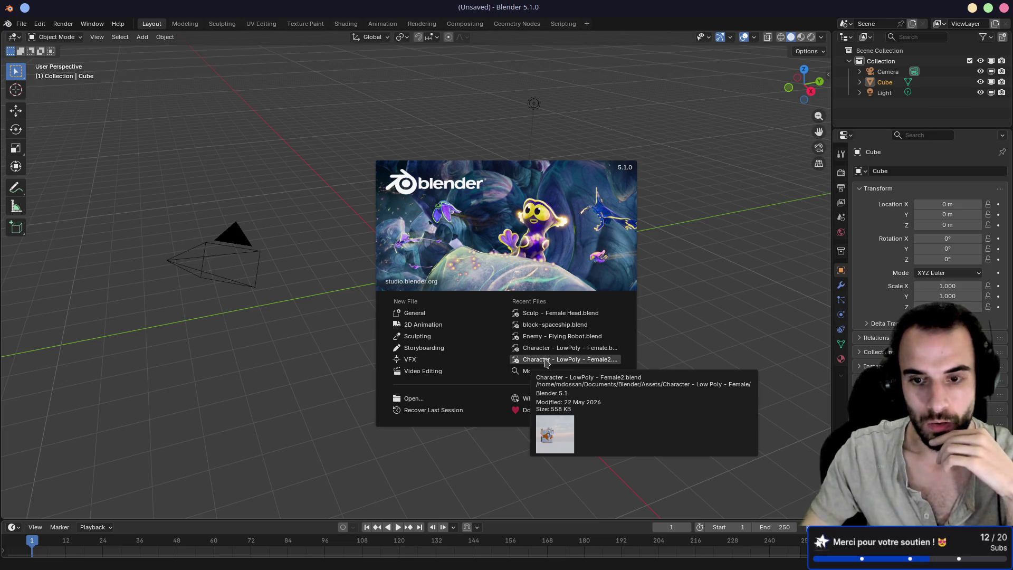
pyautogui.click(546, 361)
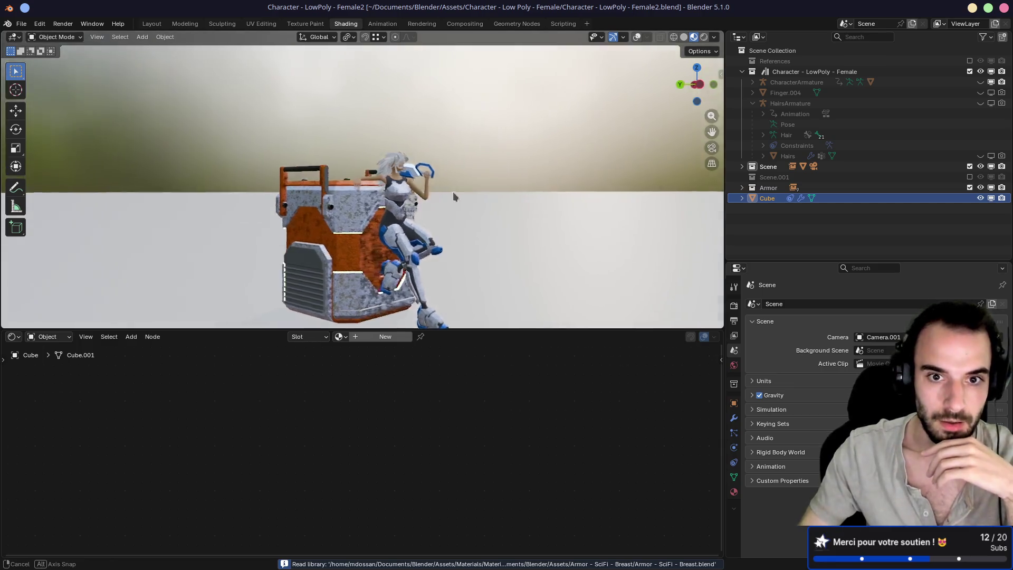
# Step: Zoom and orbit around the character seated on the crate
pyautogui.scroll(-5, 422, 193)
pyautogui.scroll(2, 420, 195)
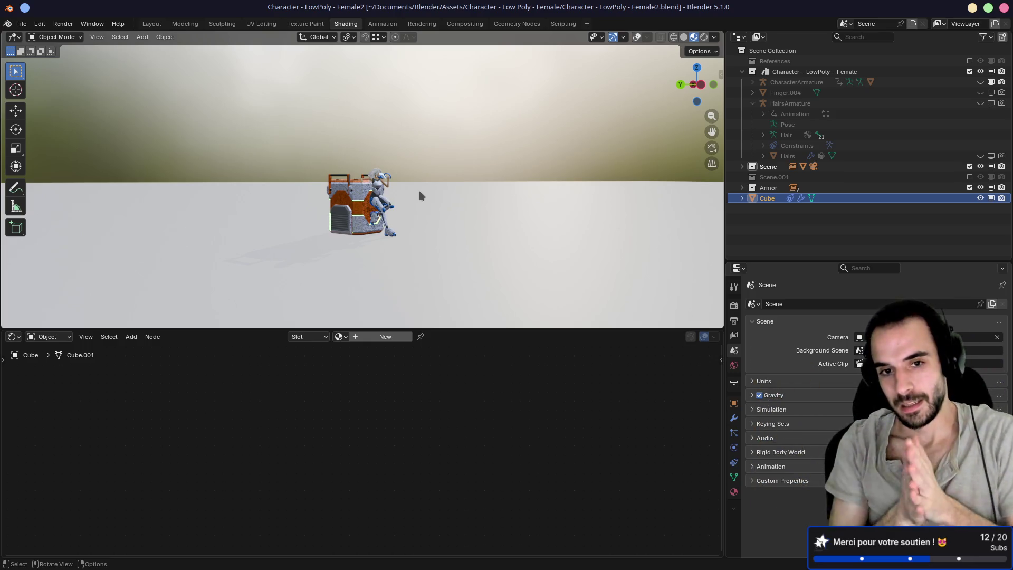
pyautogui.scroll(5, 420, 195)
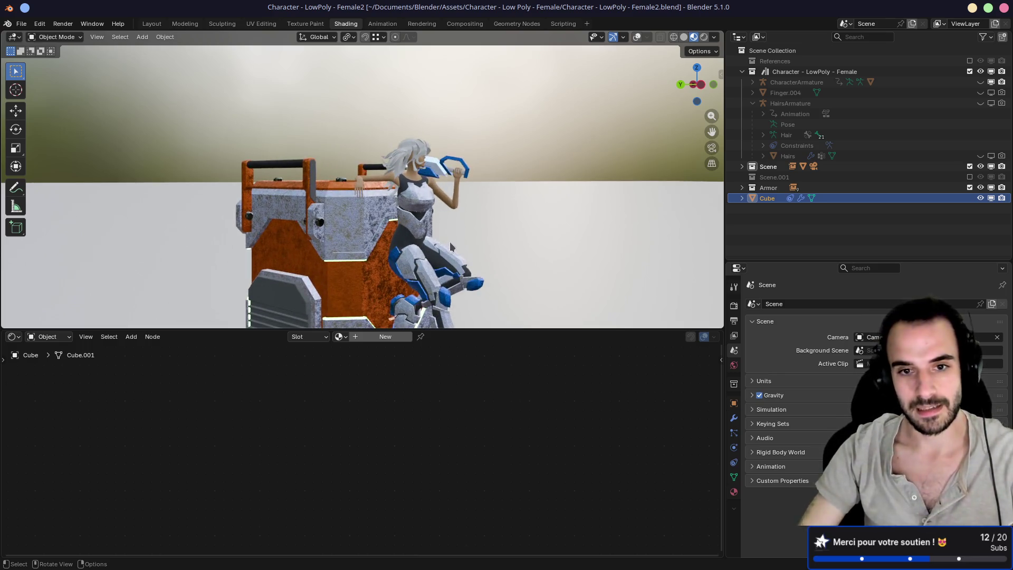
pyautogui.moveTo(450, 247)
pyautogui.mouseDown()
pyautogui.moveTo(415, 172)
pyautogui.moveTo(498, 180)
pyautogui.mouseUp()
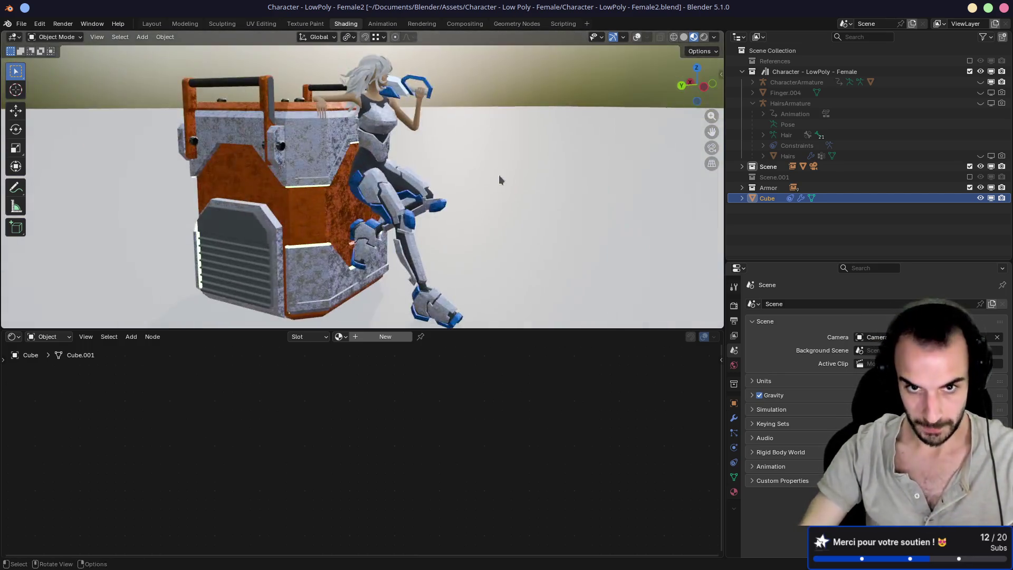
pyautogui.scroll(-2, 482, 175)
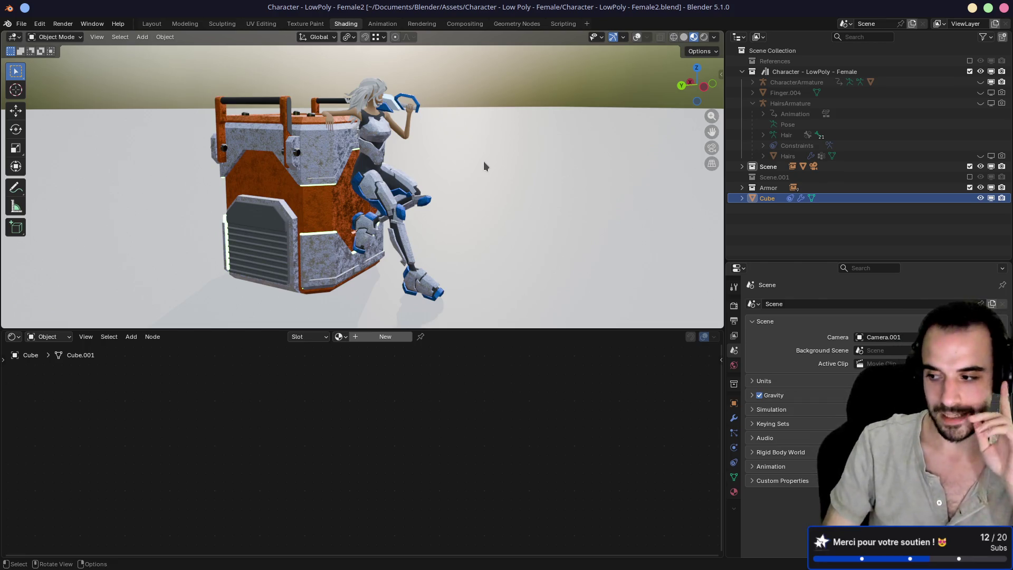
pyautogui.click(21, 24)
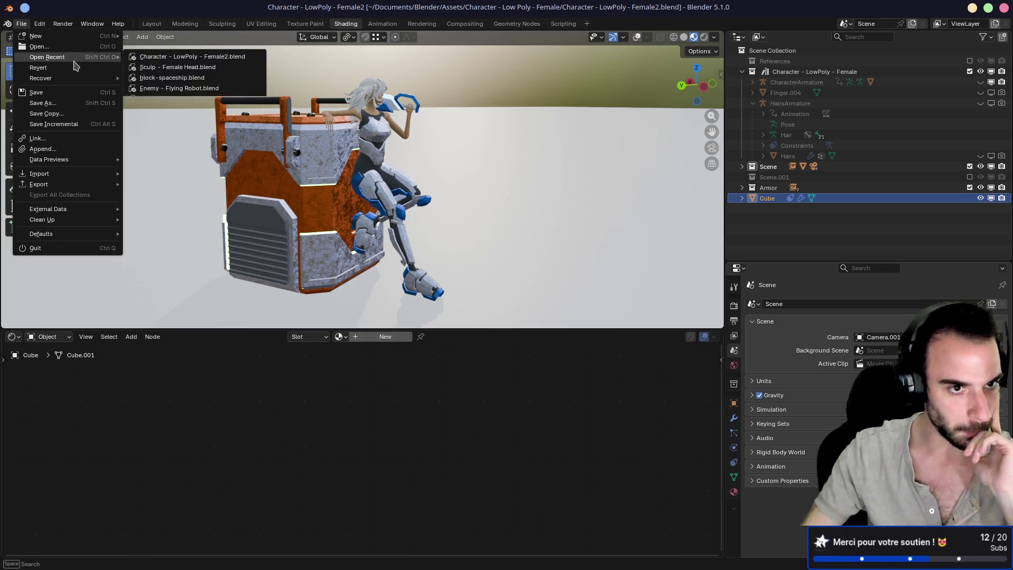
# Step: Open Assignment - Low Poly Character.blend from recent files and switch to Rendered shading
pyautogui.moveTo(75, 63)
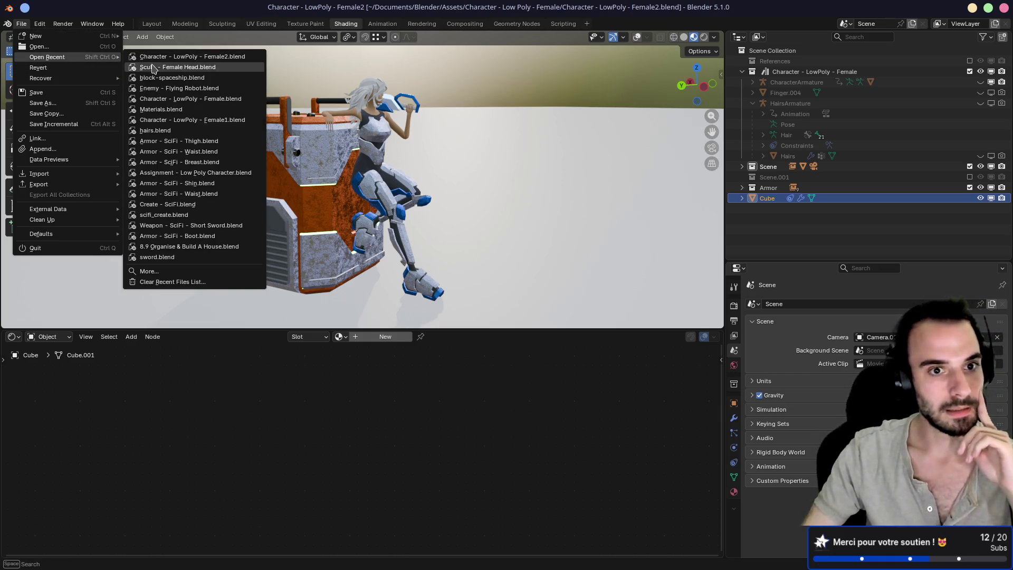
pyautogui.click(180, 174)
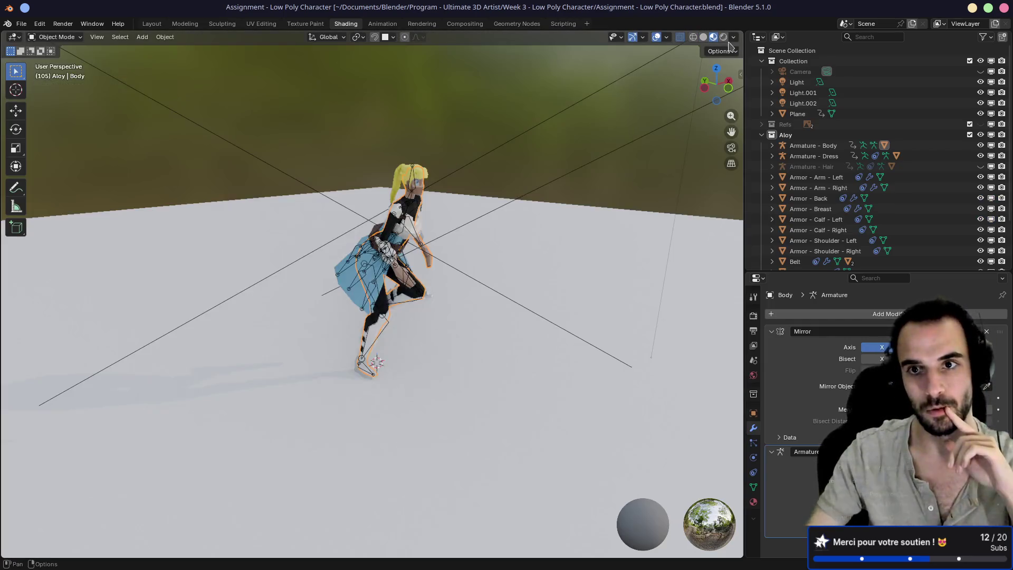
pyautogui.click(723, 37)
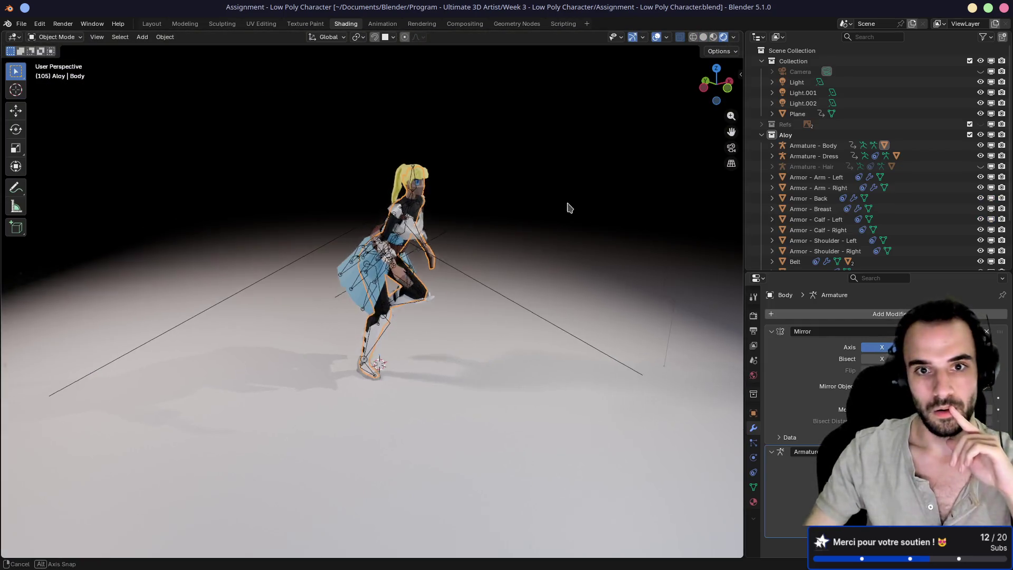
pyautogui.scroll(6, 473, 206)
pyautogui.scroll(-4, 471, 207)
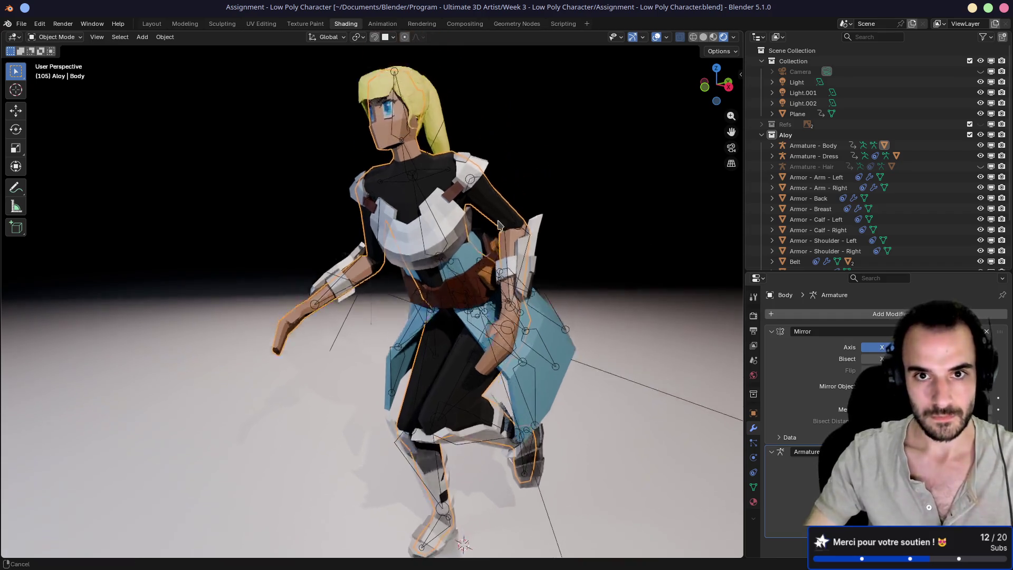
pyautogui.scroll(6, 431, 179)
pyautogui.scroll(-4, 431, 179)
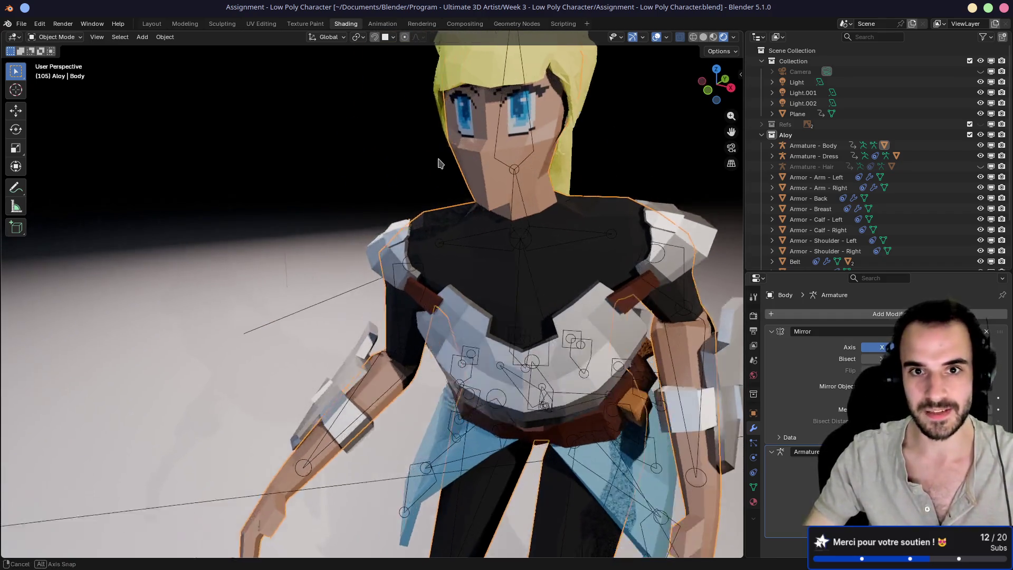
pyautogui.scroll(3, 475, 161)
pyautogui.scroll(-2, 485, 198)
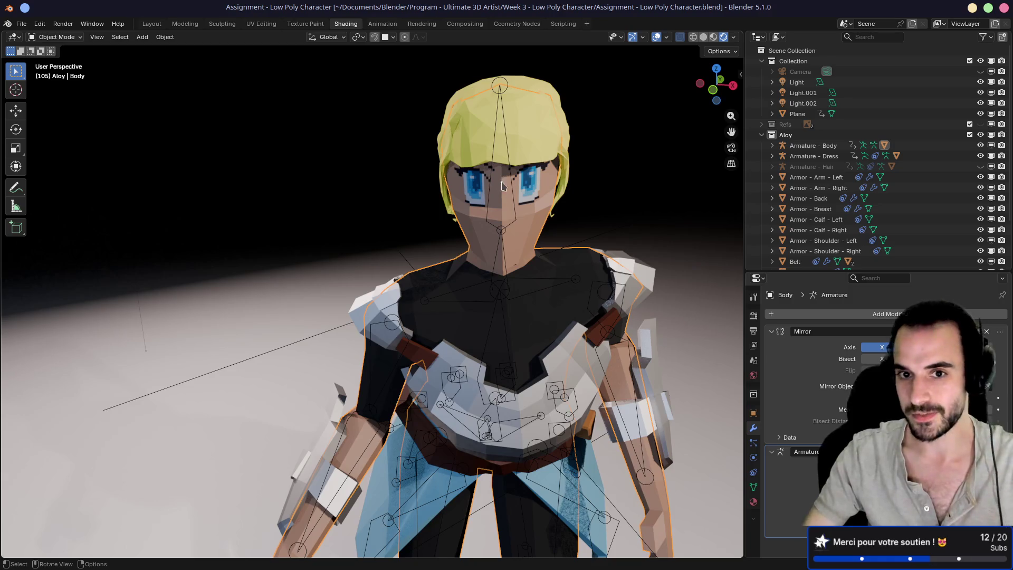
# Step: Play the character's animation and orbit to a side view
pyautogui.press('space')
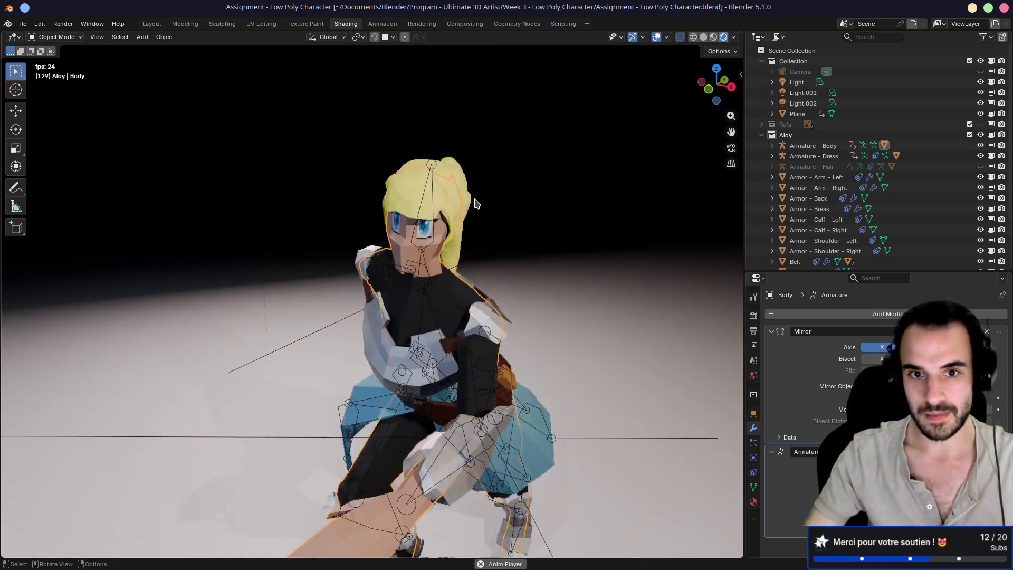
pyautogui.scroll(-5, 475, 203)
pyautogui.scroll(2, 491, 274)
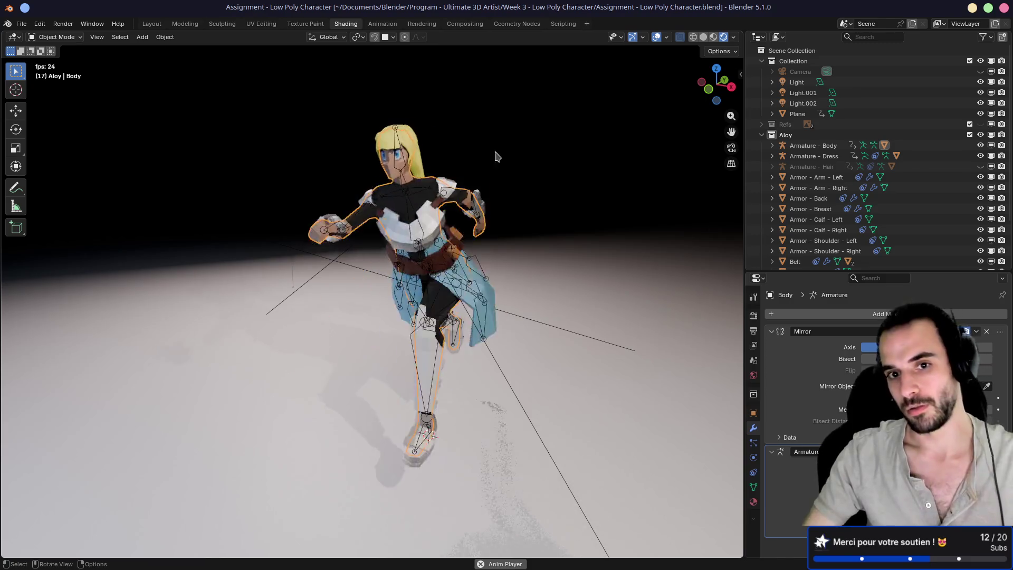
pyautogui.moveTo(496, 157); pyautogui.dragTo(467, 283)
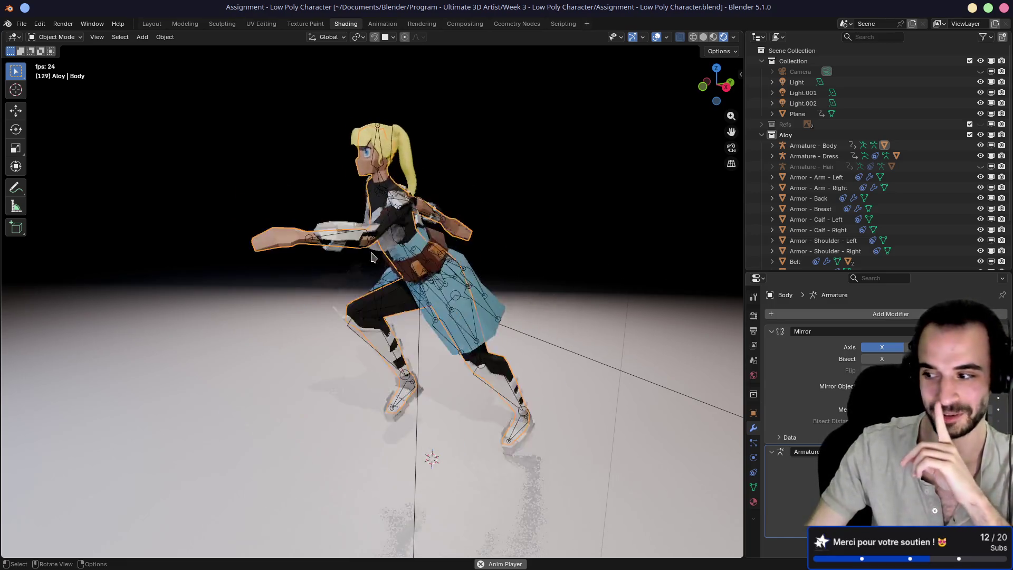
pyautogui.moveTo(372, 257)
pyautogui.mouseDown()
pyautogui.moveTo(493, 262)
pyautogui.moveTo(419, 254)
pyautogui.mouseUp()
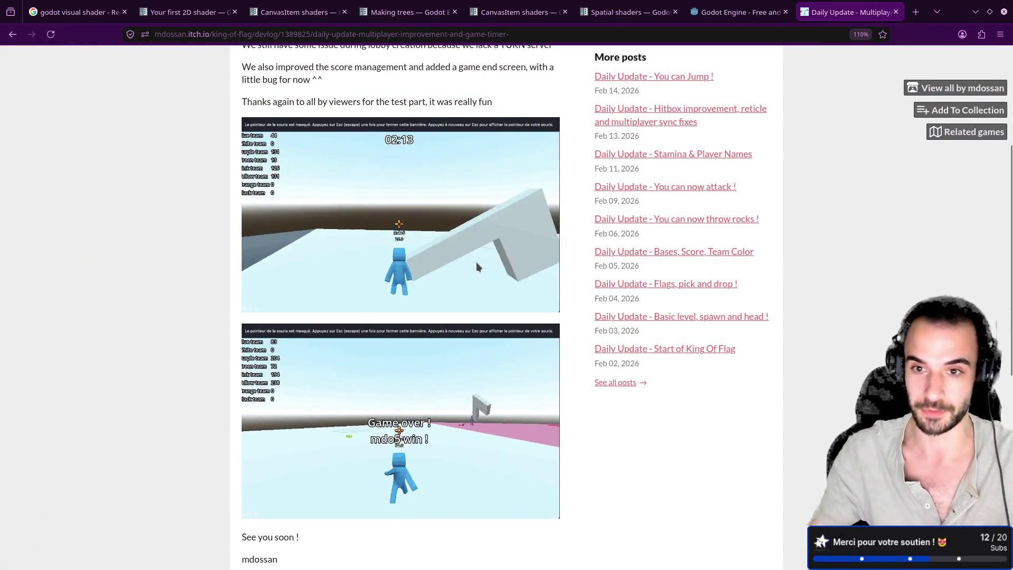
# Step: Return to the King of Flag multiplayer devlog post, then switch to the Blender desktop
pyautogui.scroll(-5, 392, 280)
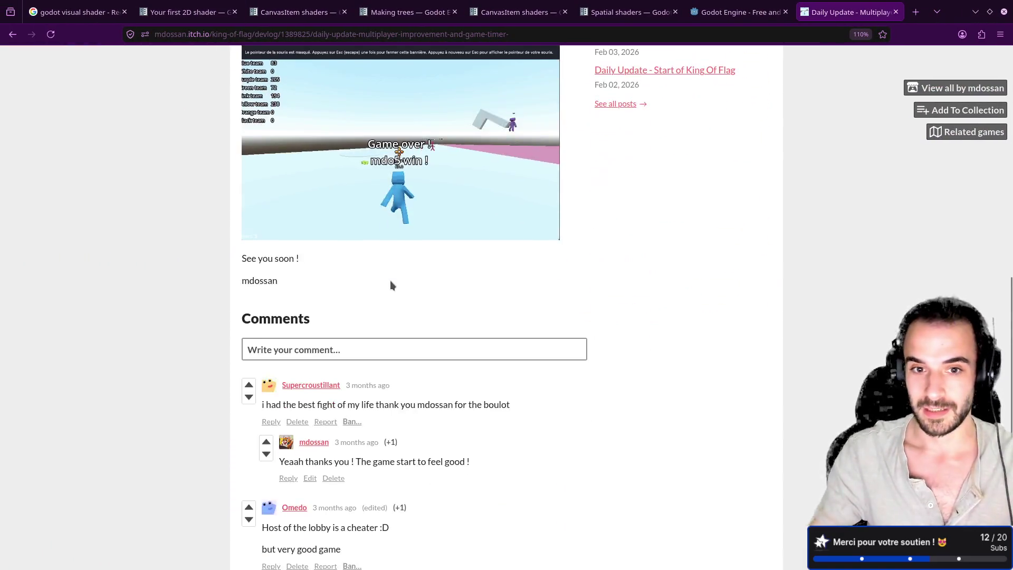
pyautogui.scroll(6, 389, 327)
pyautogui.scroll(-3, 304, 316)
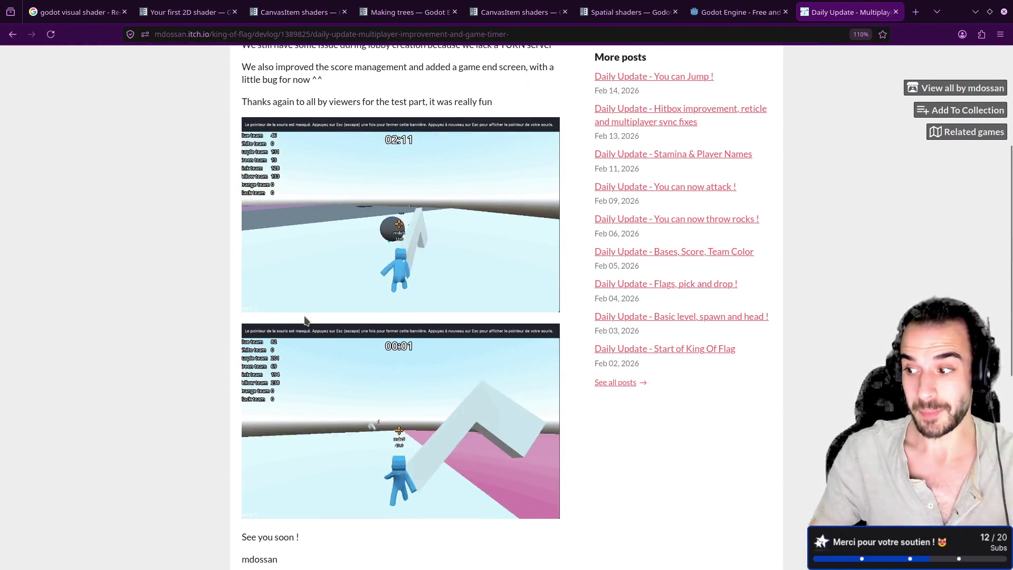
pyautogui.hotkey('alt', 'Left')
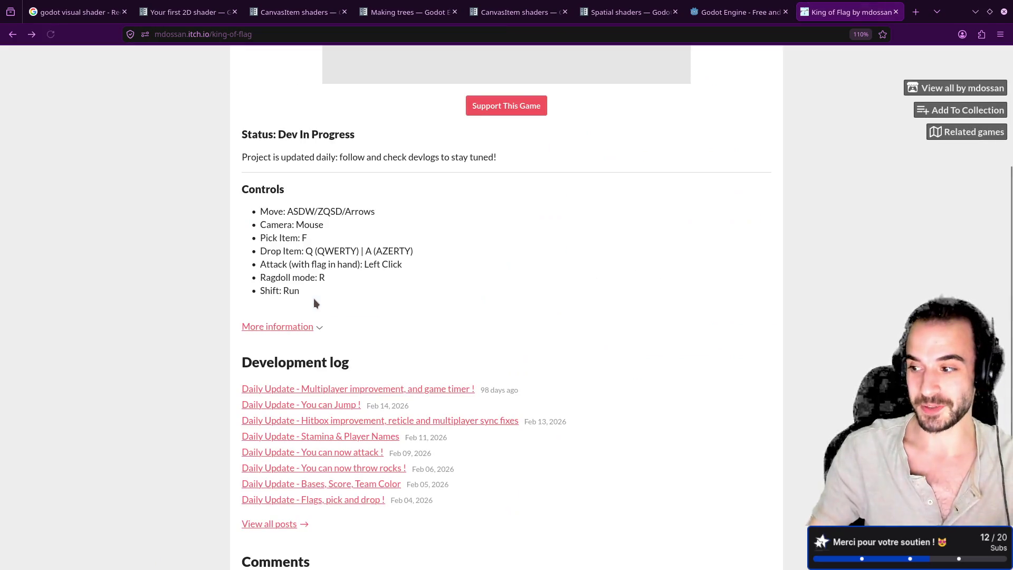
pyautogui.hotkey('alt', 'Right')
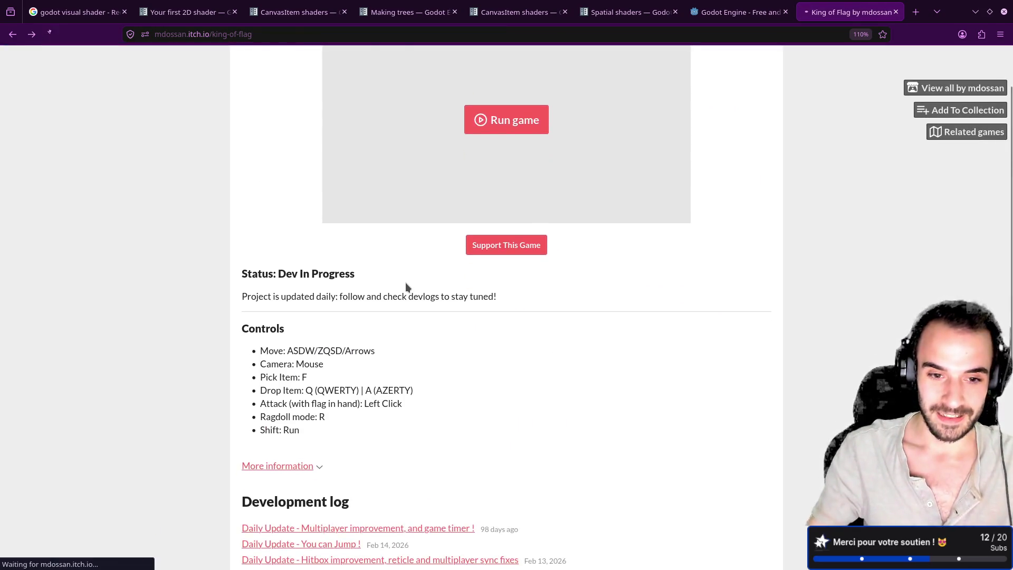
pyautogui.scroll(-3, 406, 286)
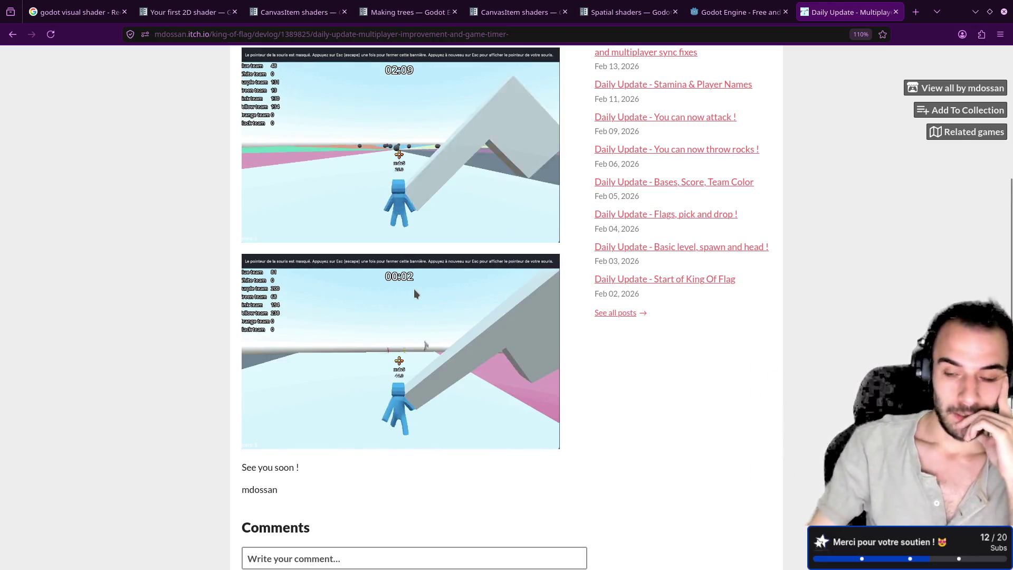
pyautogui.hotkey('ctrl', 'alt', 'Right')
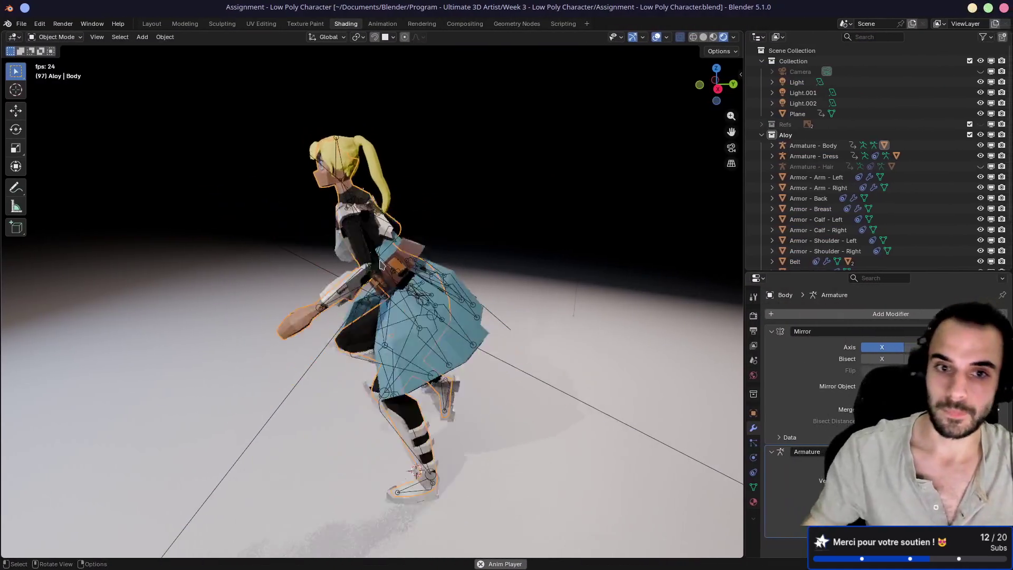
# Step: Stop playback at frame 116, orbit to face the character, and bring up the OrgPad browser window
pyautogui.press('space')
pyautogui.moveTo(487, 234)
pyautogui.mouseDown()
pyautogui.moveTo(440, 188)
pyautogui.moveTo(481, 231)
pyautogui.moveTo(463, 192)
pyautogui.moveTo(417, 206)
pyautogui.mouseUp()
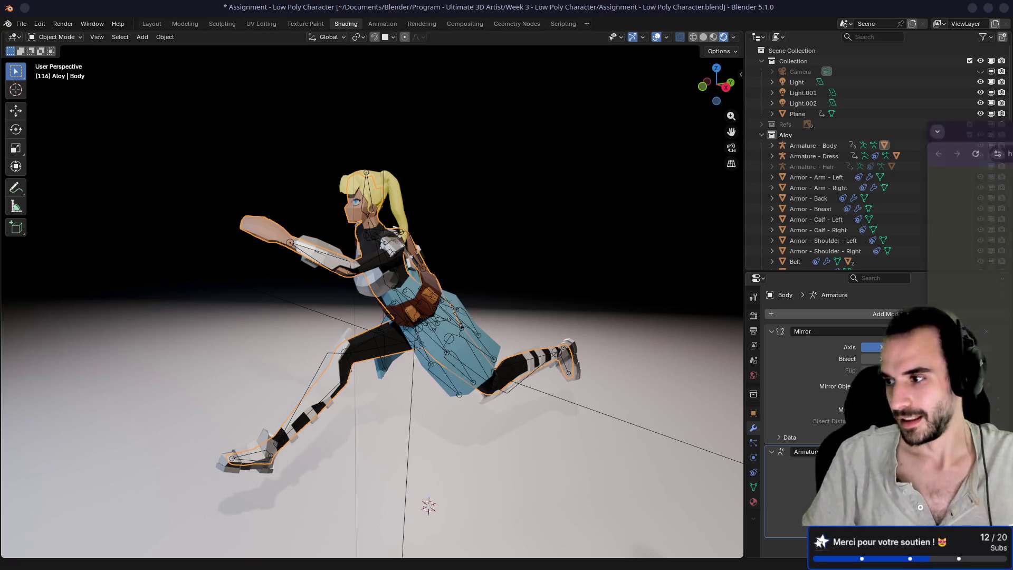
pyautogui.hotkey('alt', 'Tab')
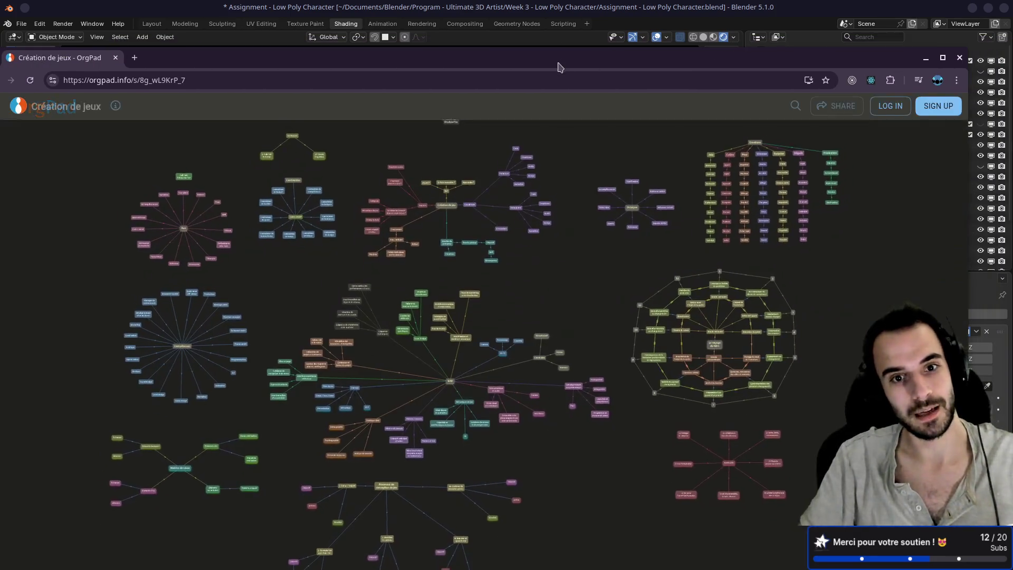
# Step: Browse the Création de jeux mind map around the GDD node, then close the browser window
pyautogui.moveTo(559, 67); pyautogui.dragTo(573, 46)
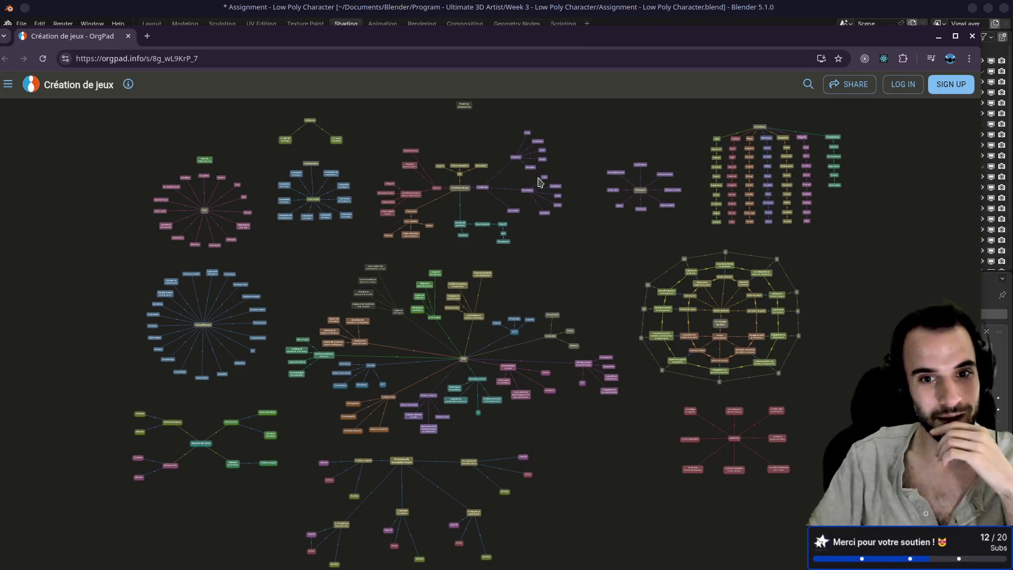
pyautogui.moveTo(463, 39); pyautogui.dragTo(469, 25)
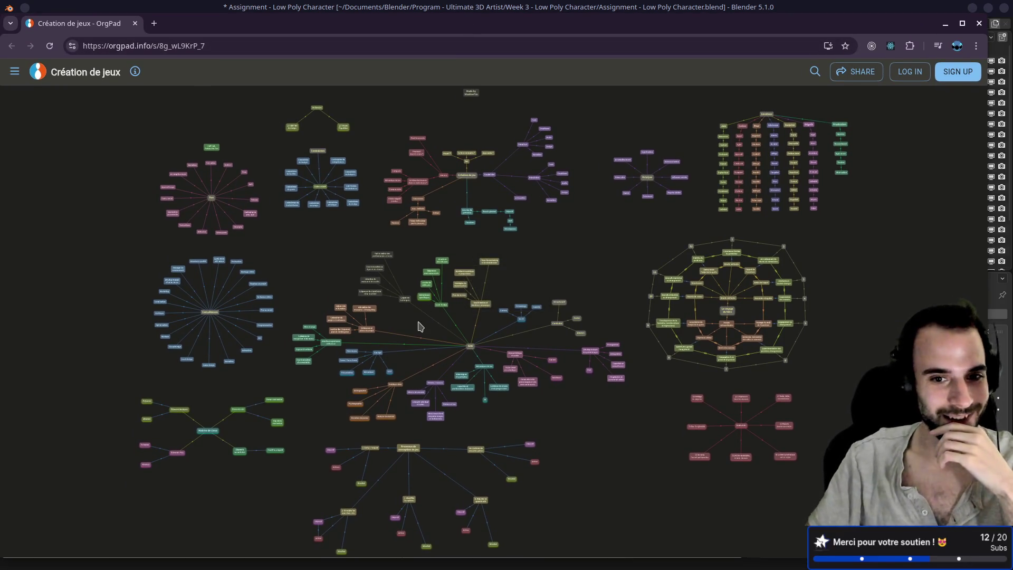
pyautogui.scroll(5, 421, 327)
pyautogui.moveTo(541, 265)
pyautogui.mouseDown()
pyautogui.moveTo(724, 256)
pyautogui.moveTo(361, 209)
pyautogui.mouseUp()
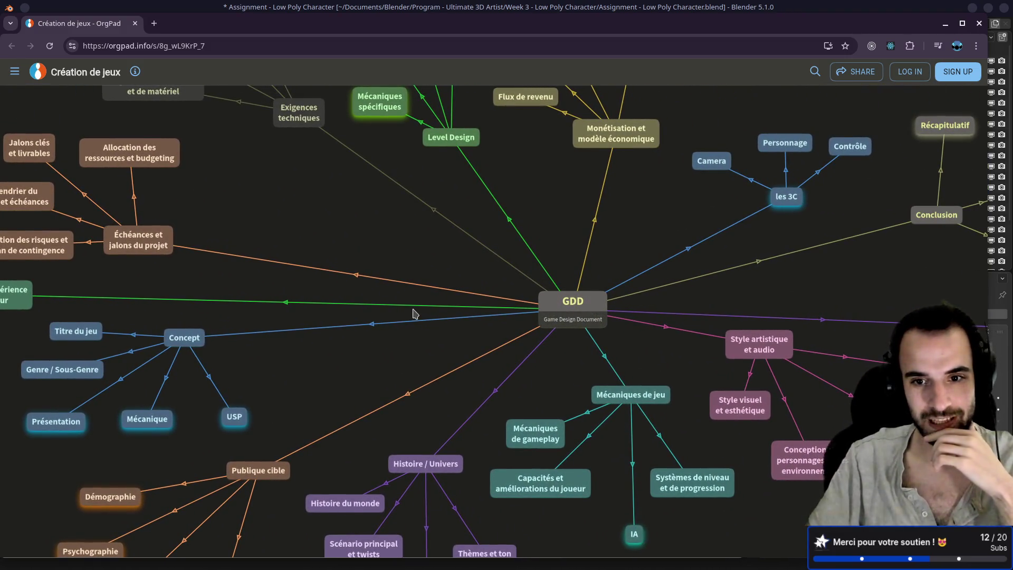
pyautogui.moveTo(413, 314); pyautogui.dragTo(609, 245)
pyautogui.moveTo(282, 229); pyautogui.dragTo(315, 265)
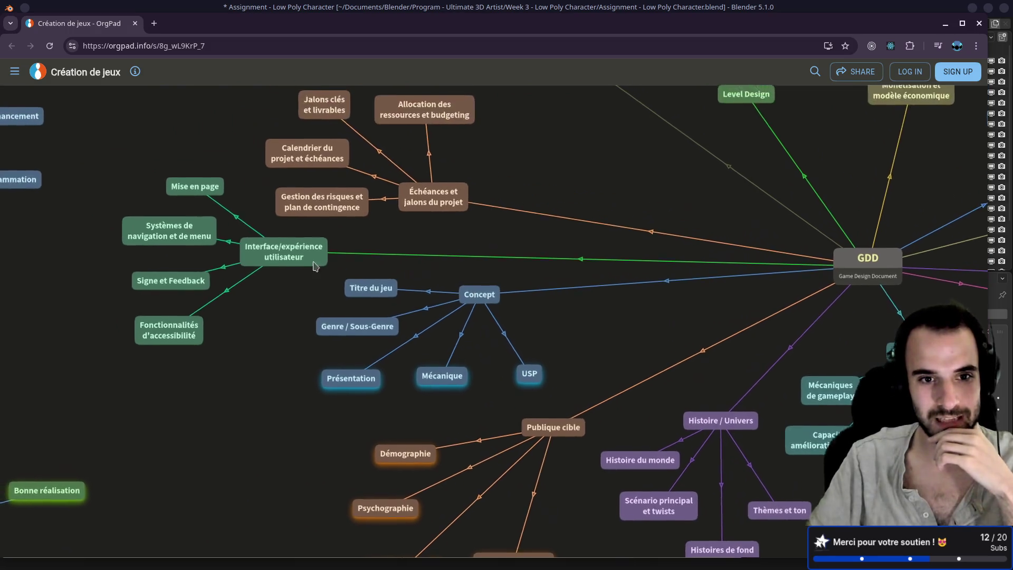
pyautogui.moveTo(564, 148)
pyautogui.mouseDown()
pyautogui.moveTo(543, 179)
pyautogui.moveTo(473, 222)
pyautogui.moveTo(454, 253)
pyautogui.moveTo(399, 283)
pyautogui.mouseUp()
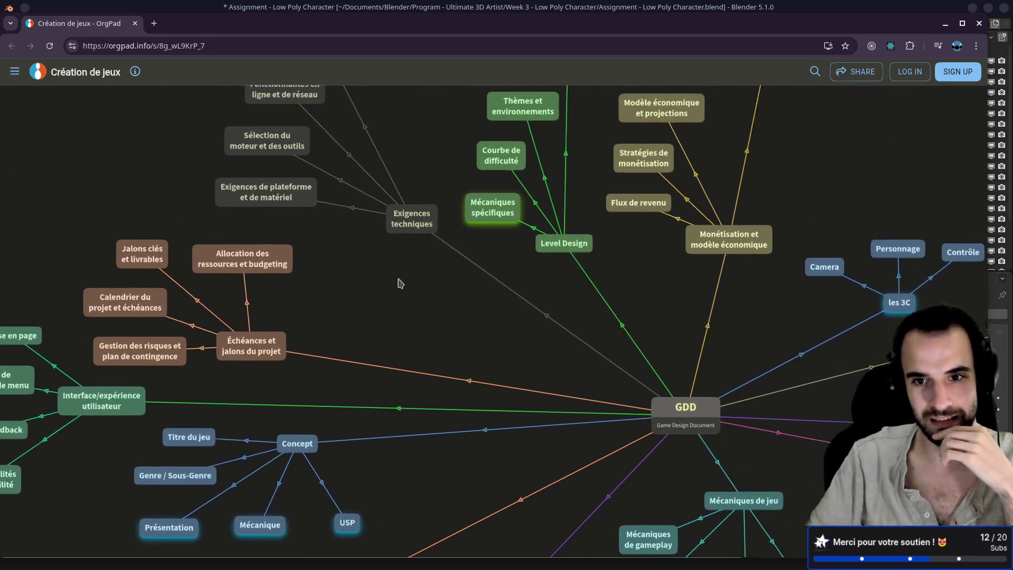
pyautogui.scroll(-5, 447, 243)
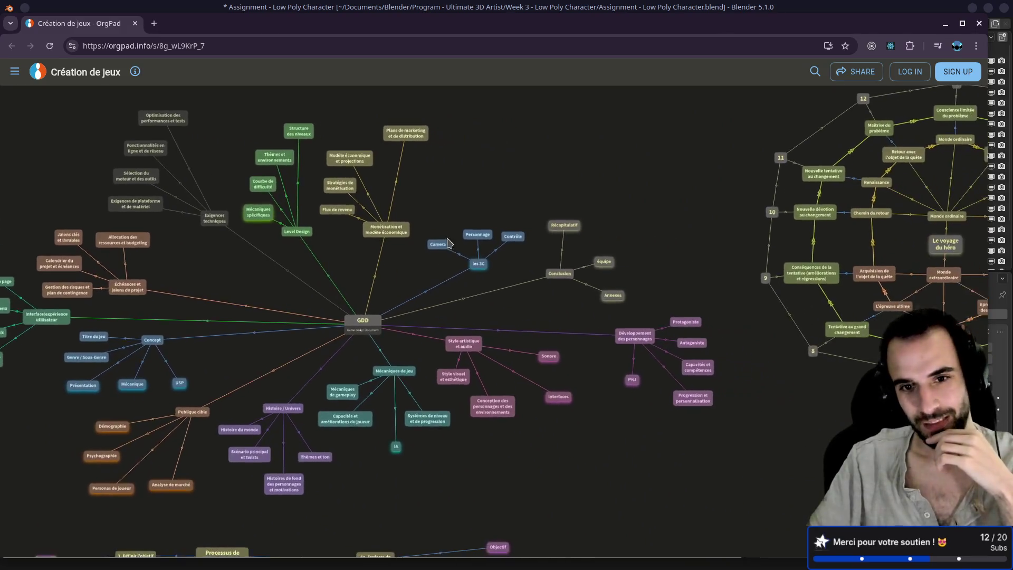
pyautogui.scroll(8, 466, 283)
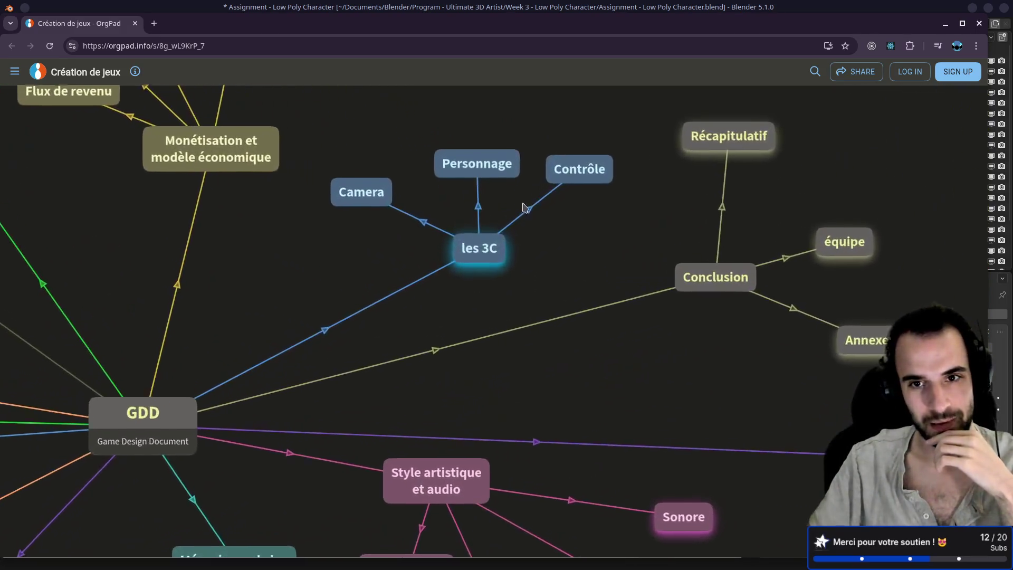
pyautogui.scroll(-4, 554, 263)
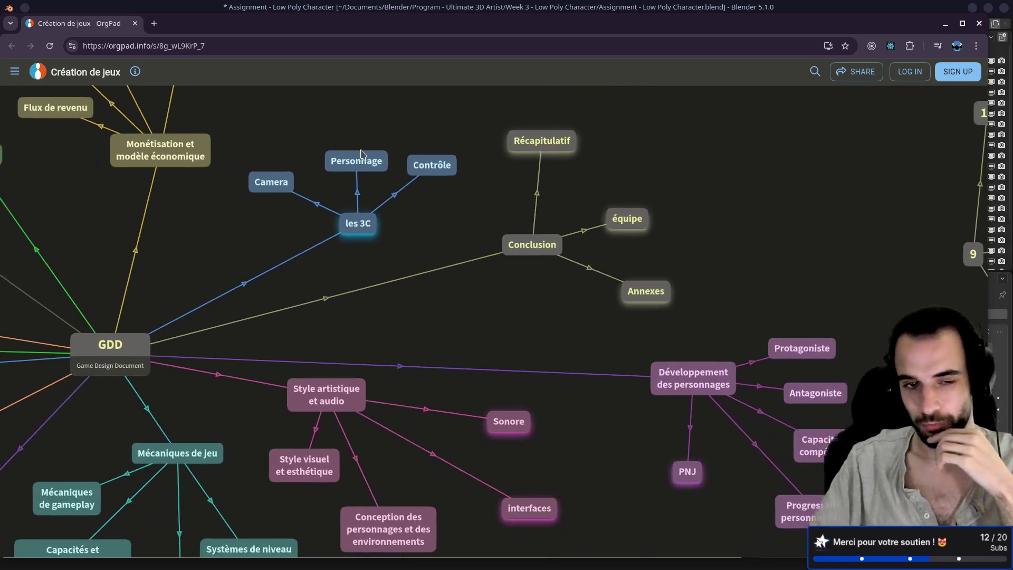
pyautogui.scroll(-10, 440, 190)
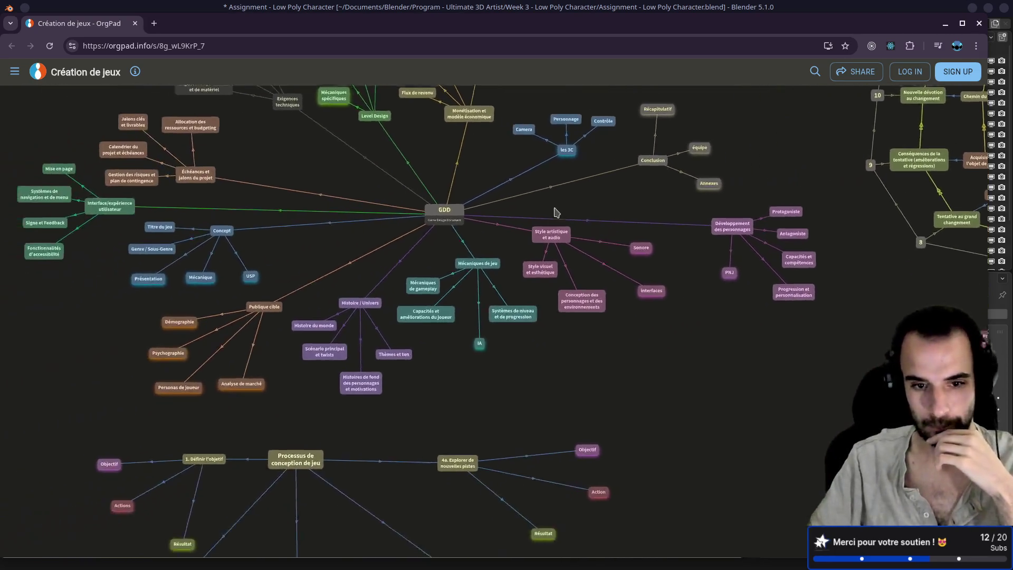
pyautogui.click(979, 25)
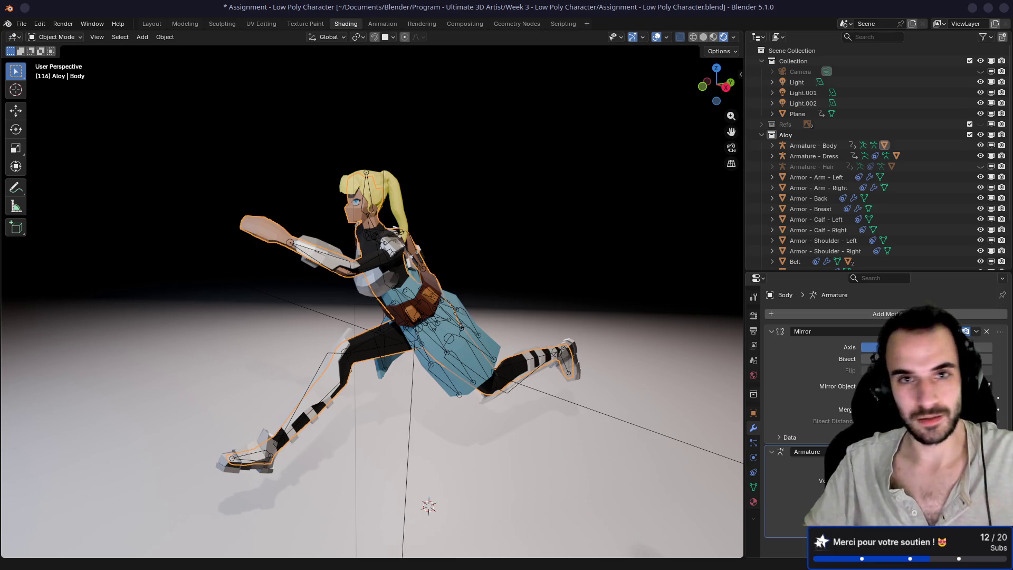
# Step: Save Assignment - Low Poly Character.blend, quit Blender, and return to the shader error terminal
pyautogui.hotkey('ctrl', 's')
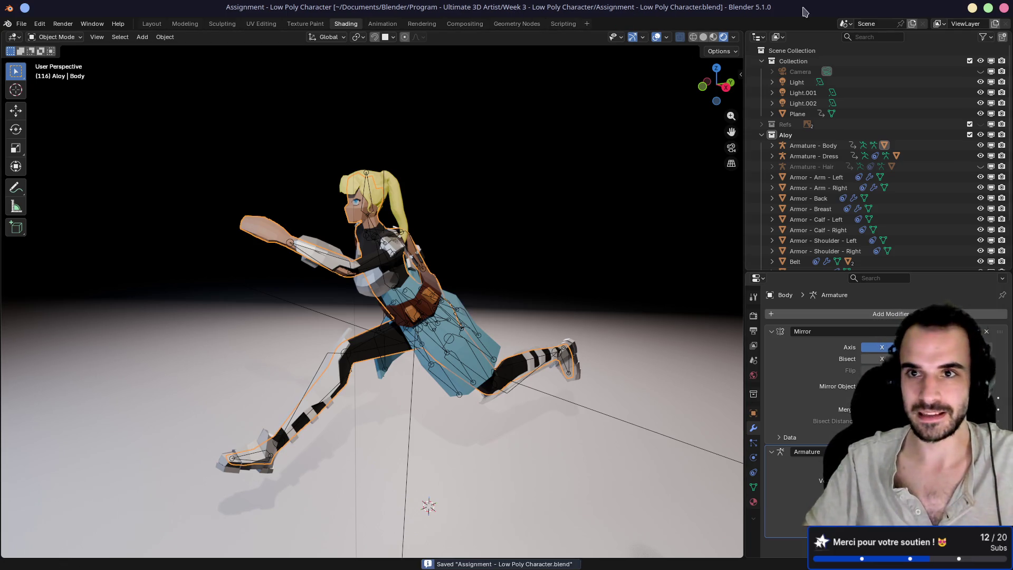
pyautogui.click(1004, 7)
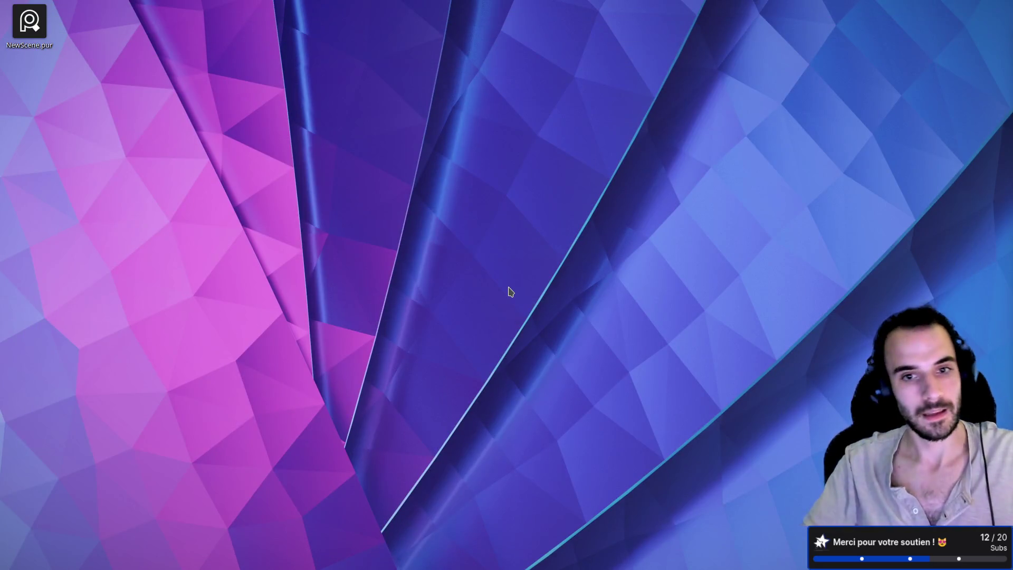
pyautogui.press('ctrl+super+Right')
pyautogui.press('ctrl+super+Right')
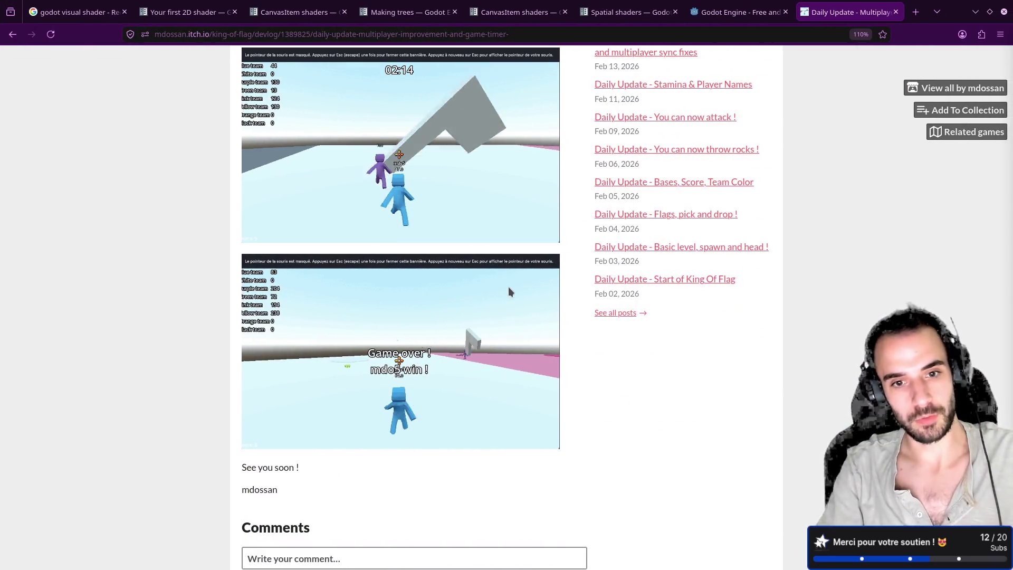
pyautogui.press('ctrl+super+Left')
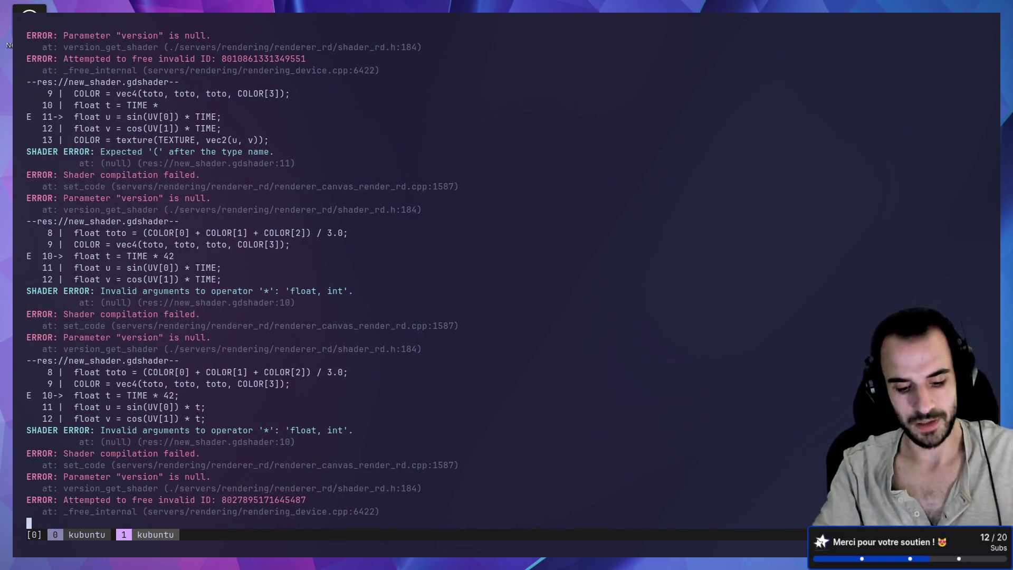
# Step: Switch to the desktop showing the Godot editor with the shader code
pyautogui.press('ctrl+super+Right')
pyautogui.press('ctrl+super+Right')
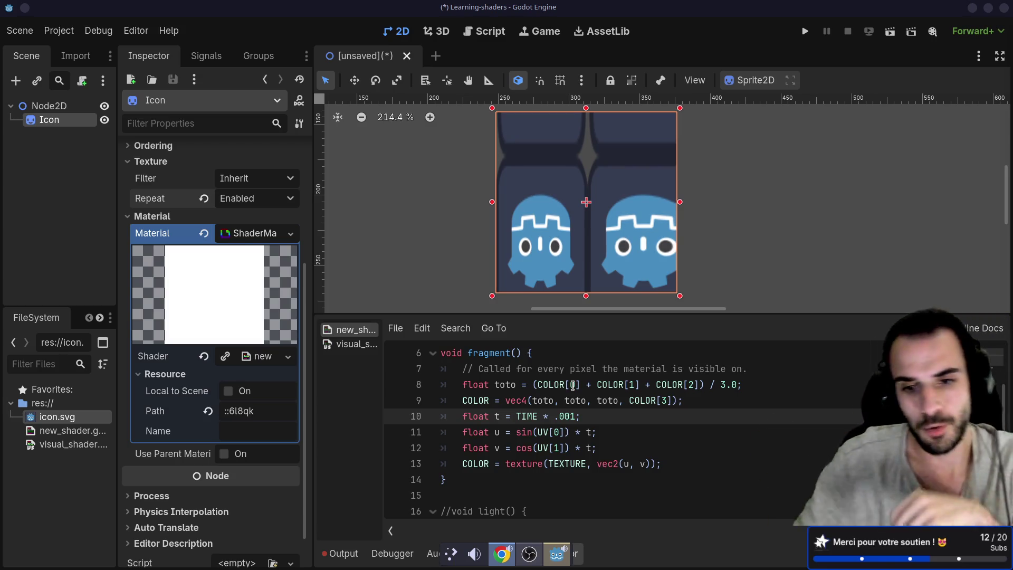
# Step: Insert 'UV[0] +' before sin on line 11 of the shader
pyautogui.click(540, 436)
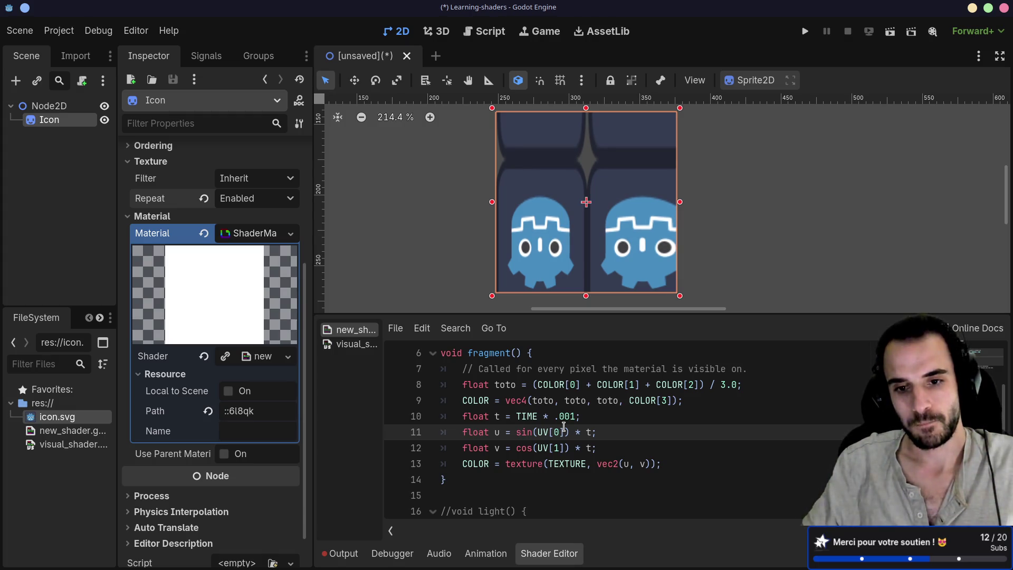
pyautogui.click(518, 433)
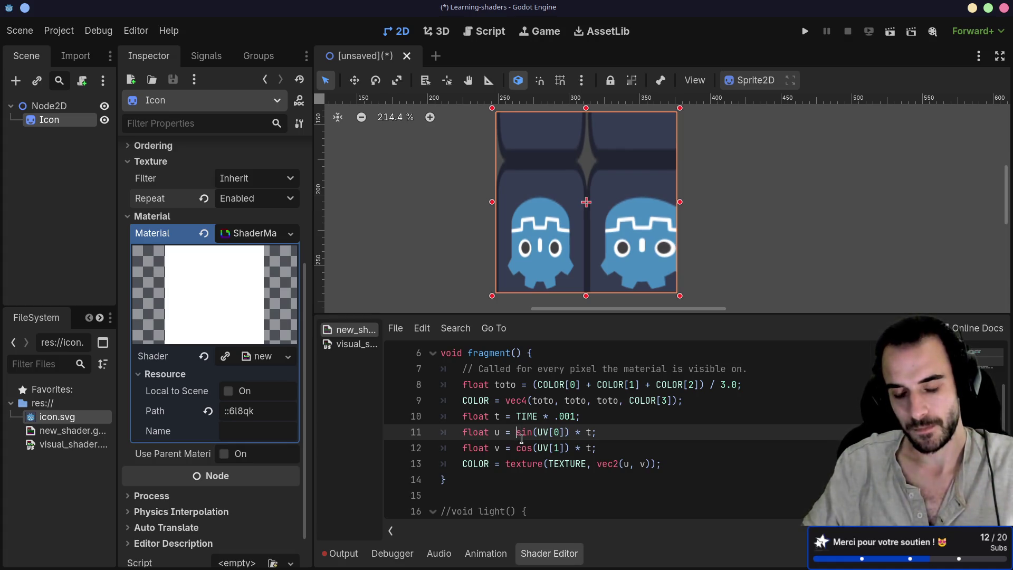
pyautogui.write('U')
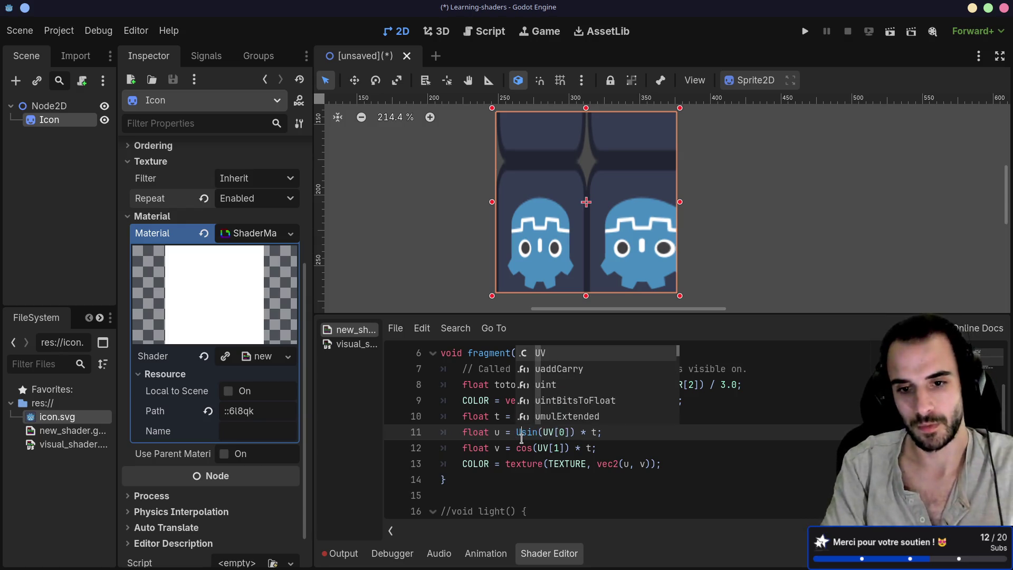
pyautogui.write('V')
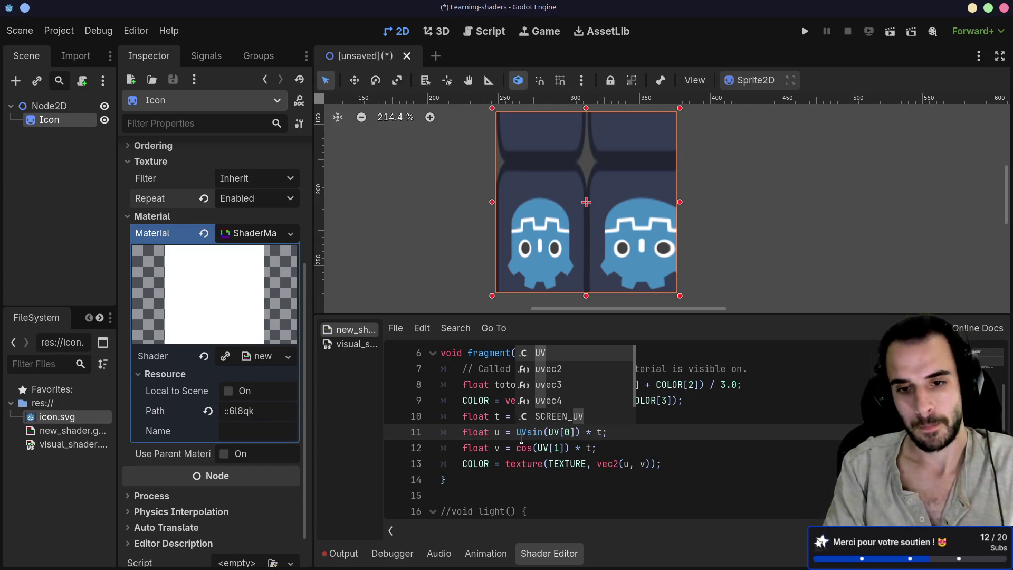
pyautogui.write('[0')
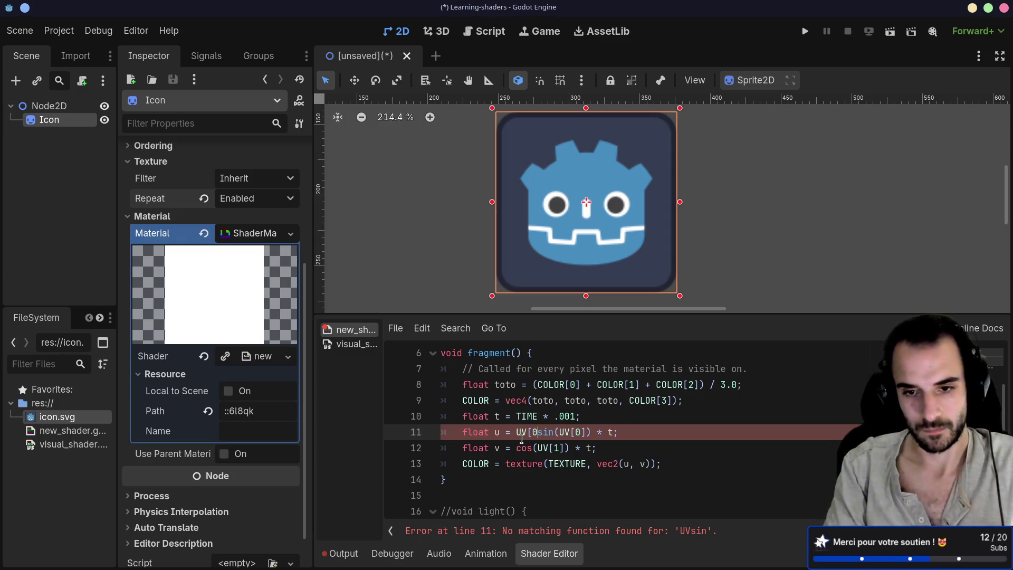
pyautogui.write(']')
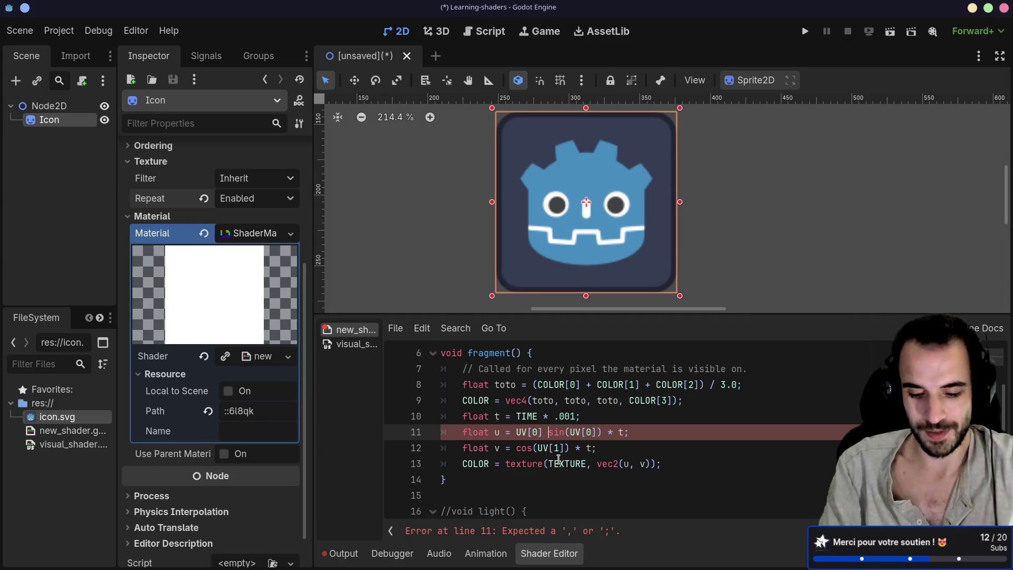
pyautogui.write('+')
# Step: Delete the cos call from line 12
pyautogui.moveTo(638, 447); pyautogui.dragTo(643, 432)
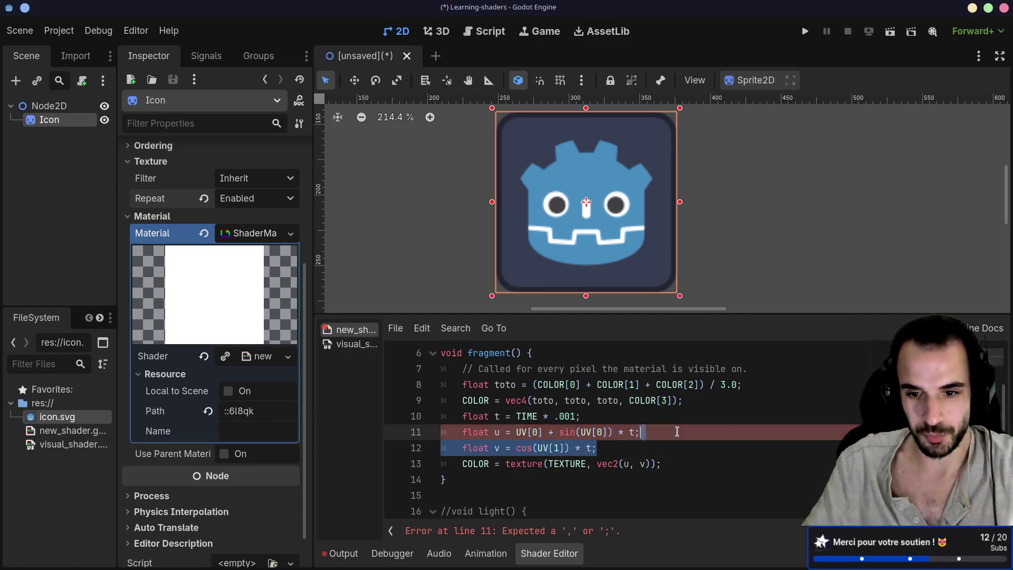
pyautogui.click(586, 480)
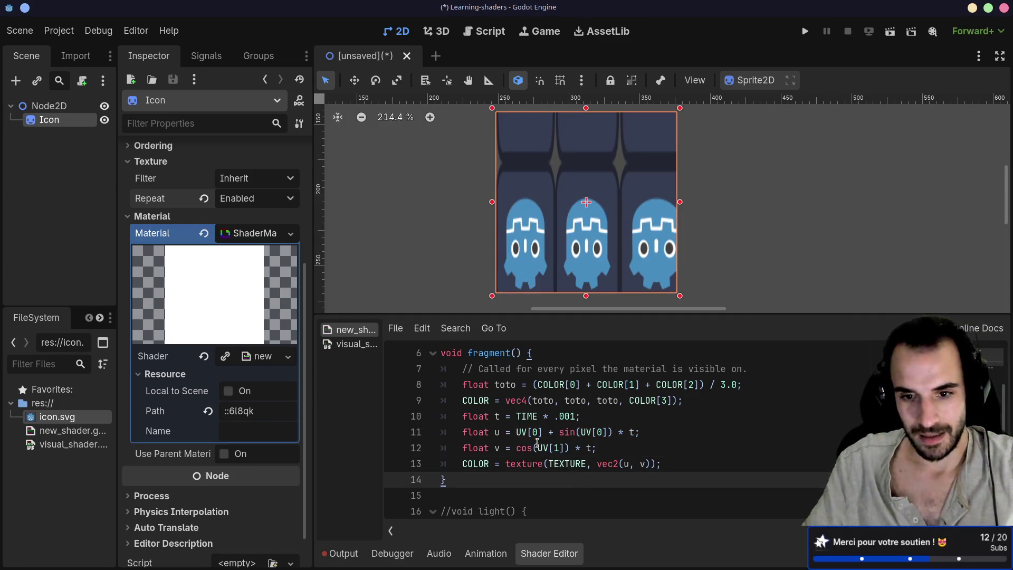
pyautogui.moveTo(537, 448)
pyautogui.mouseDown()
pyautogui.moveTo(506, 448)
pyautogui.moveTo(515, 449)
pyautogui.mouseUp()
pyautogui.press('Delete')
pyautogui.press('Delete')
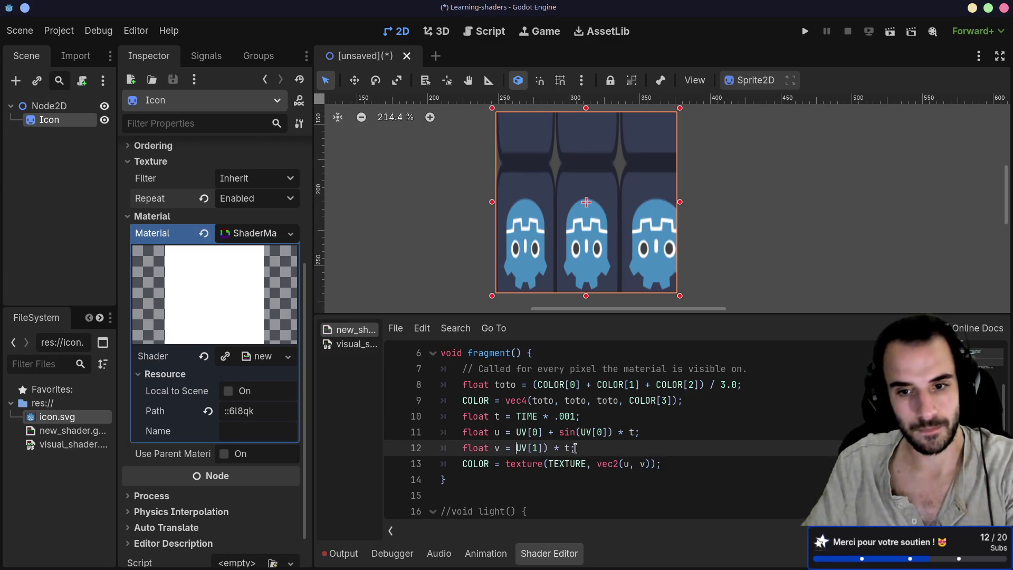
pyautogui.click(570, 448)
# Step: Finish line 12 as v = UV[1] and place the cursor after sin(UV[0]) on line 11
pyautogui.press('BackSpace')
pyautogui.press('BackSpace')
pyautogui.press('BackSpace')
pyautogui.press('BackSpace')
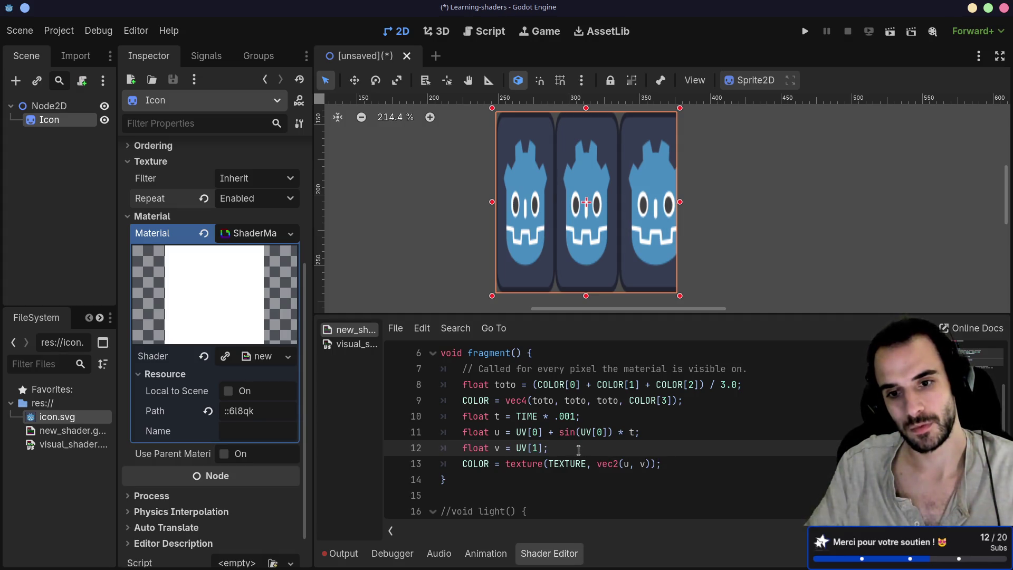
pyautogui.click(562, 433)
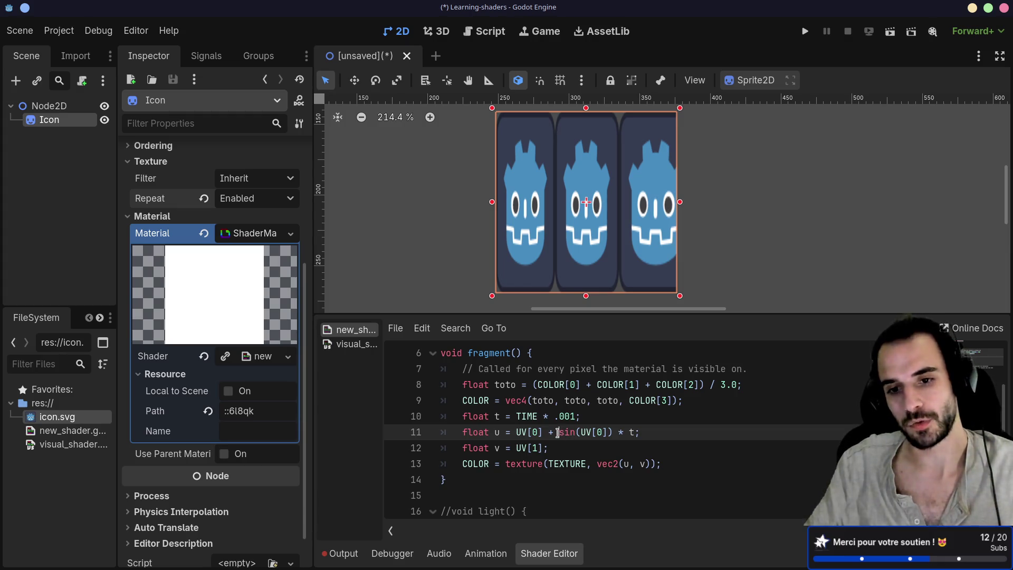
pyautogui.moveTo(558, 432); pyautogui.dragTo(612, 432)
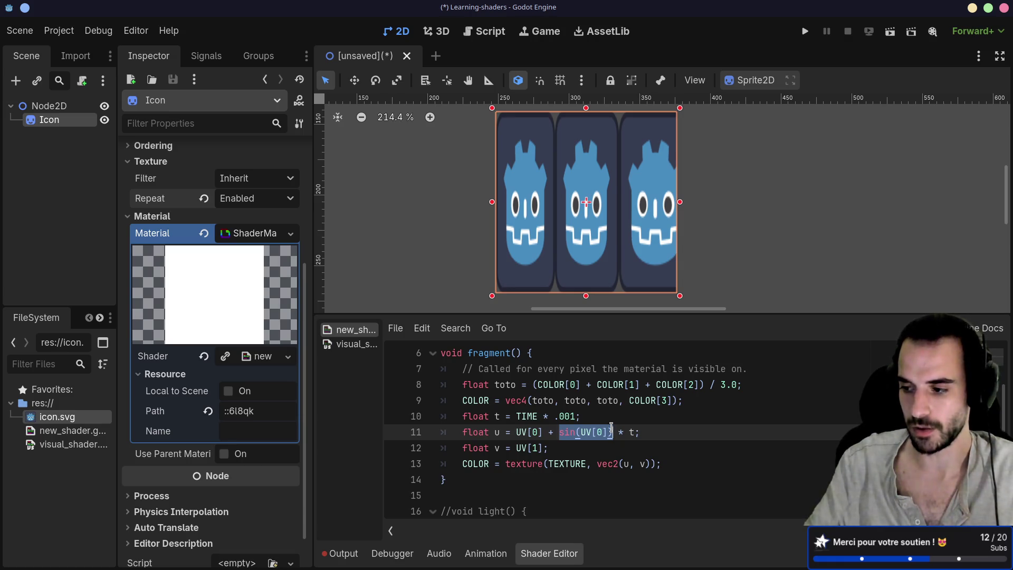
pyautogui.click(612, 428)
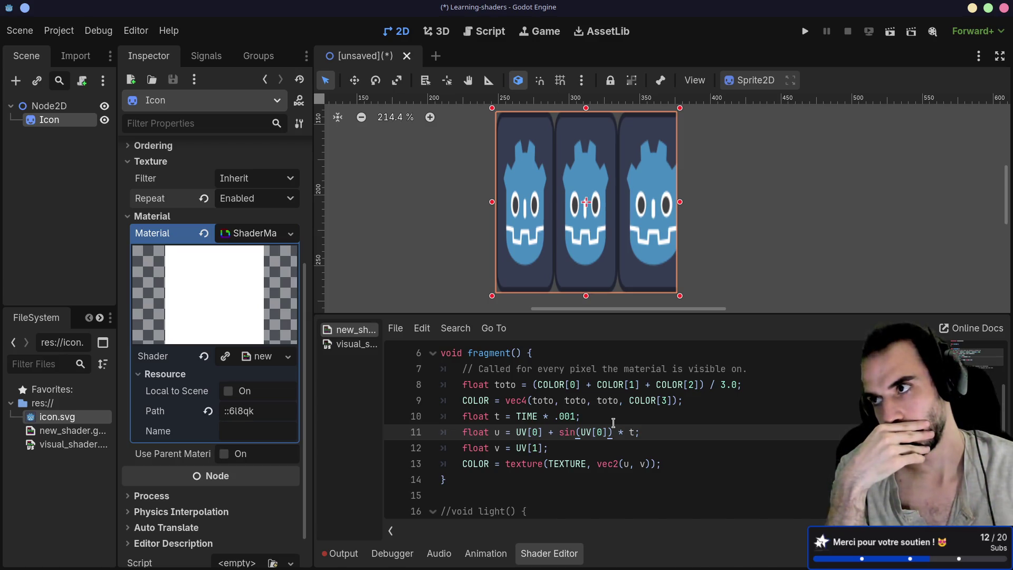
# Step: Rewrite line 11 as u = UV[0] + (sin(UV[0]) - .5) * t so the shader compiles
pyautogui.write('-')
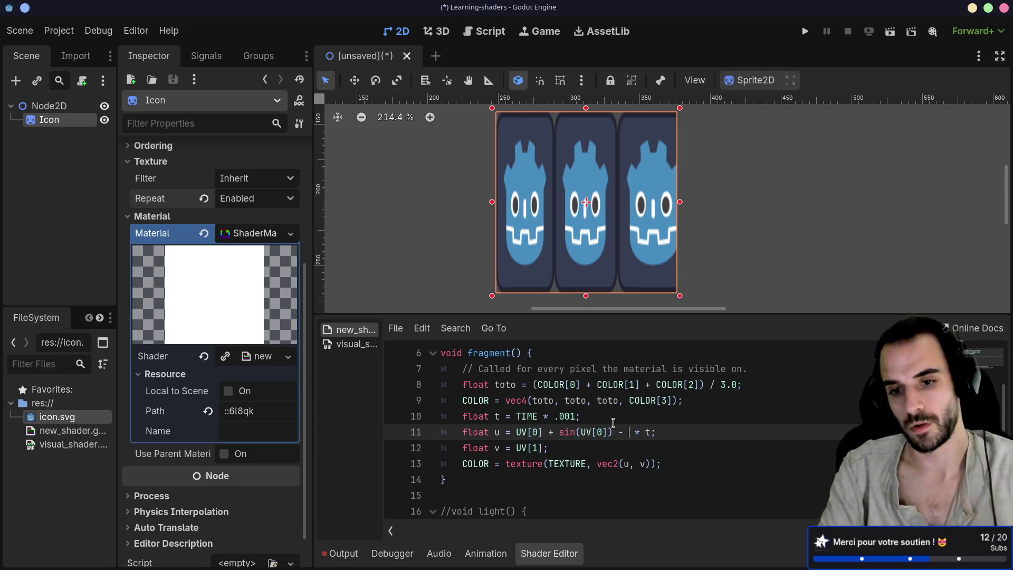
pyautogui.press('BackSpace')
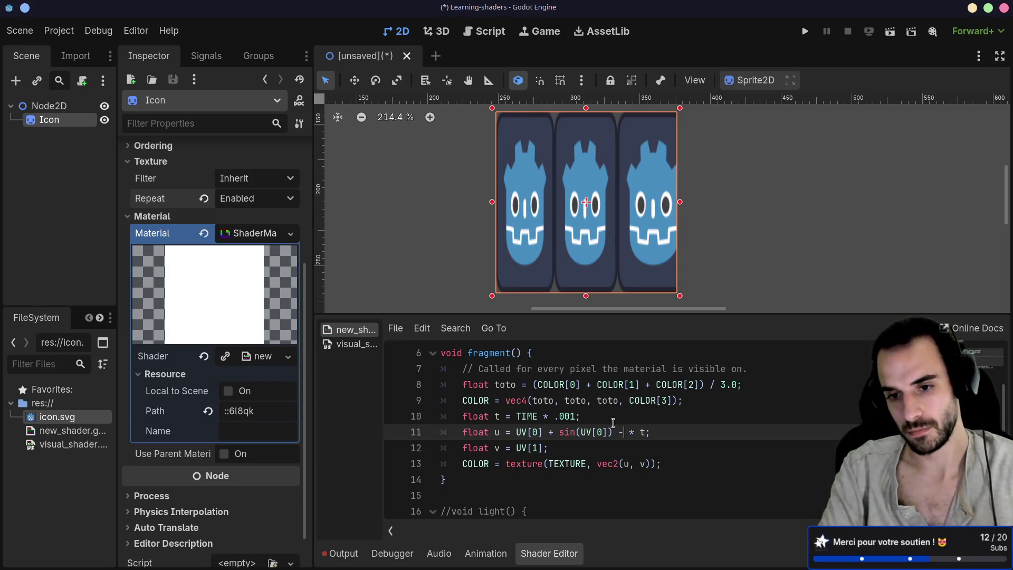
pyautogui.write('. ')
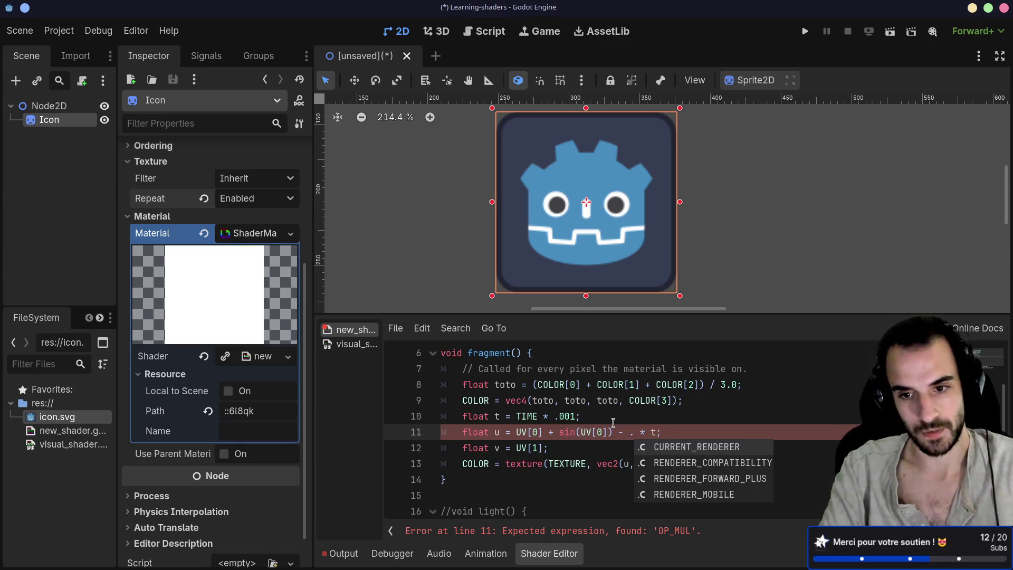
pyautogui.write('5)')
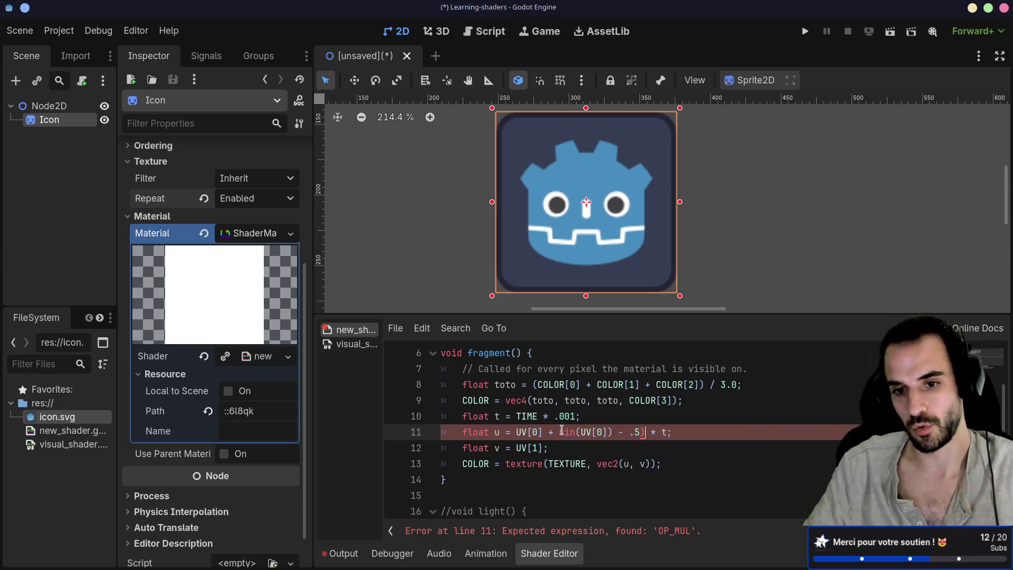
pyautogui.click(559, 432)
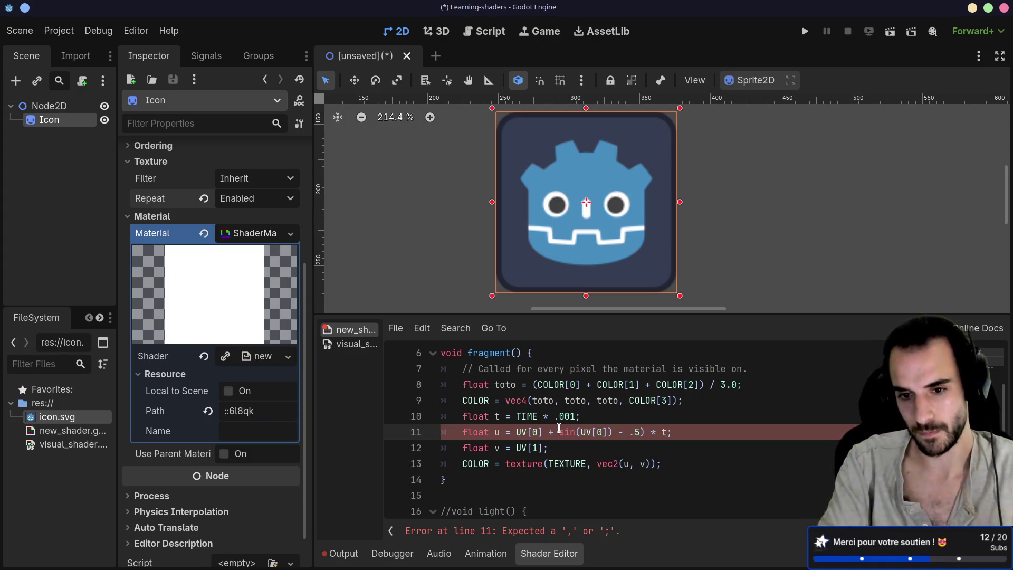
pyautogui.write('(')
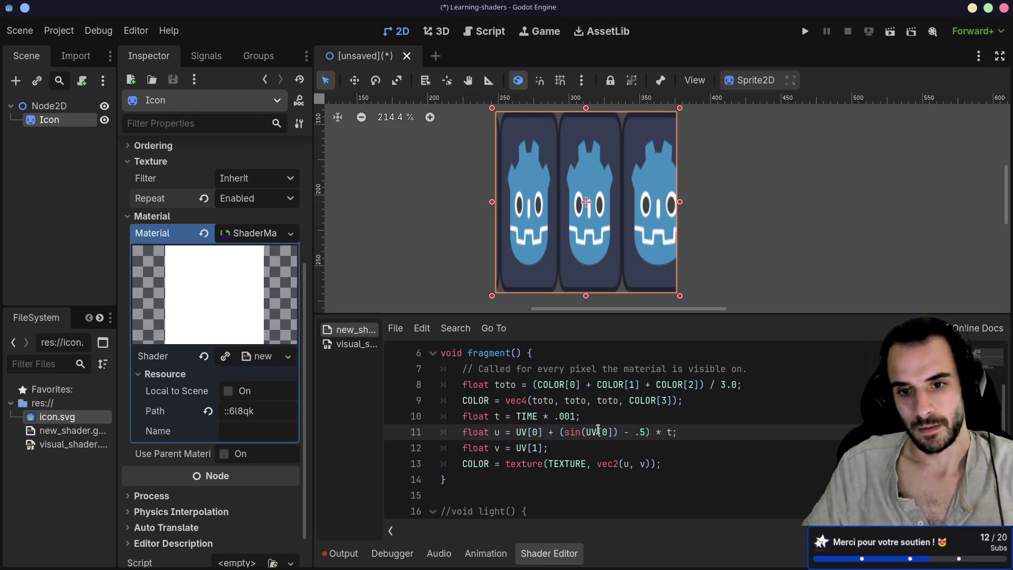
pyautogui.click(570, 416)
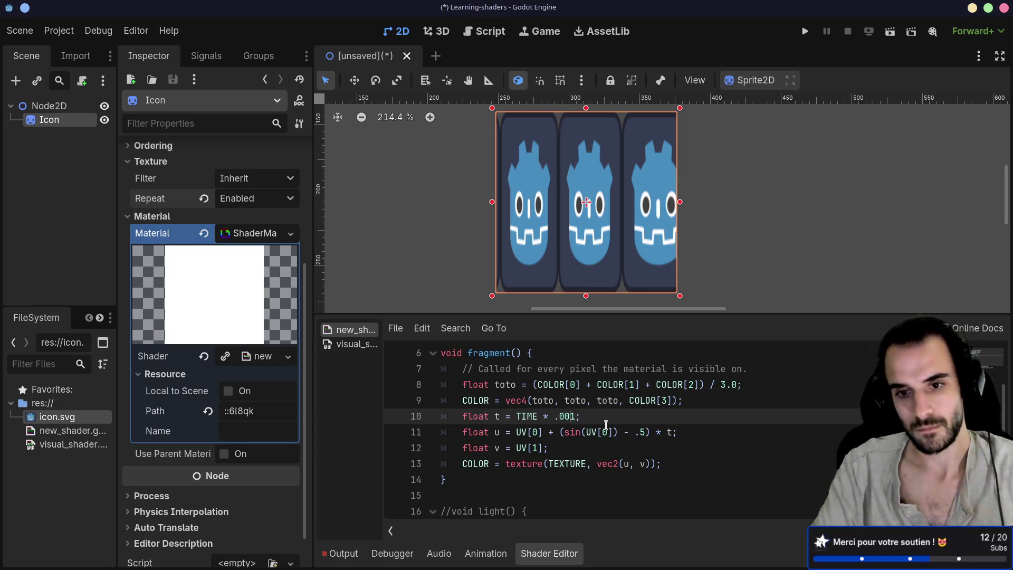
# Step: Change the time factor to .1 and the sine's argument from UV[0] to UV[1]
pyautogui.press('BackSpace')
pyautogui.press('BackSpace')
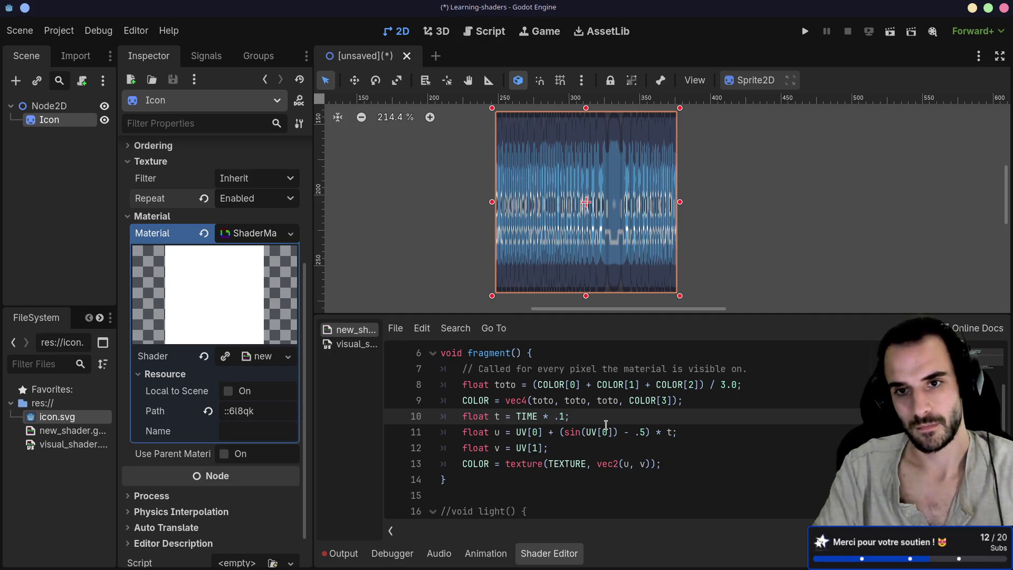
pyautogui.click(512, 433)
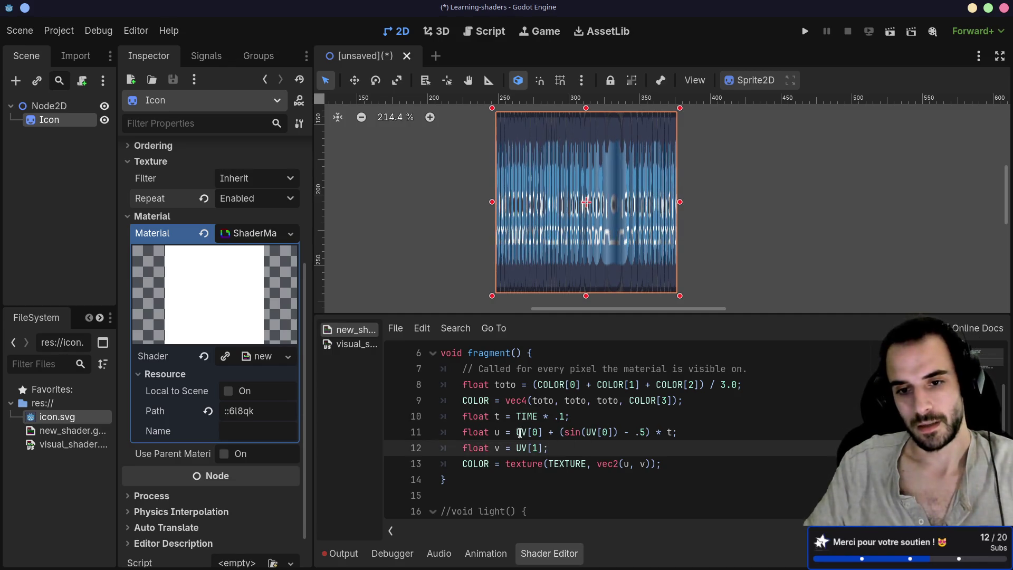
pyautogui.keyDown('shift'); pyautogui.click(543, 432); pyautogui.keyUp('shift')
pyautogui.click(561, 442)
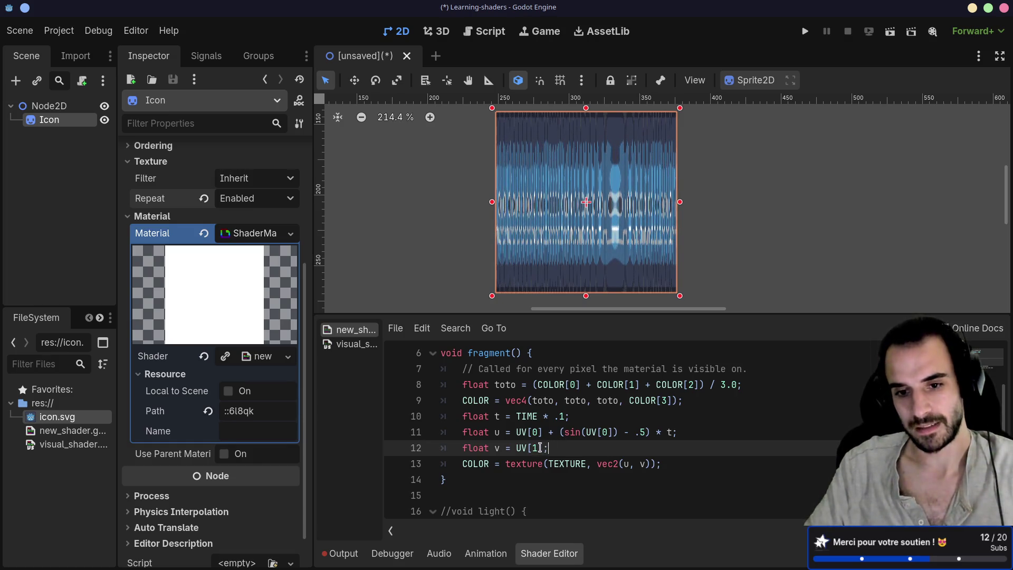
pyautogui.click(609, 432)
pyautogui.write('1')
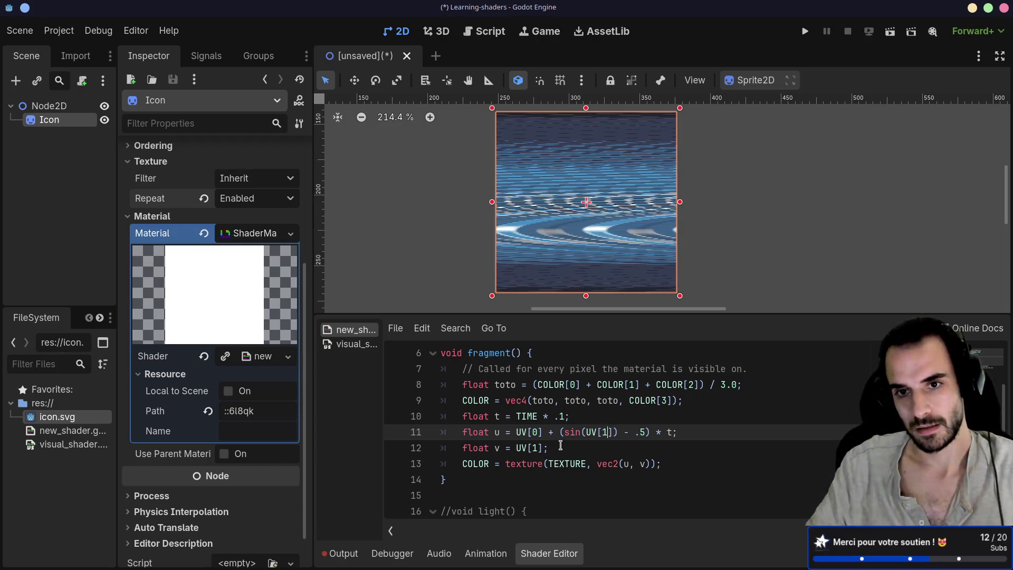
# Step: Set the time factor on line 10 to 1.0
pyautogui.click(555, 416)
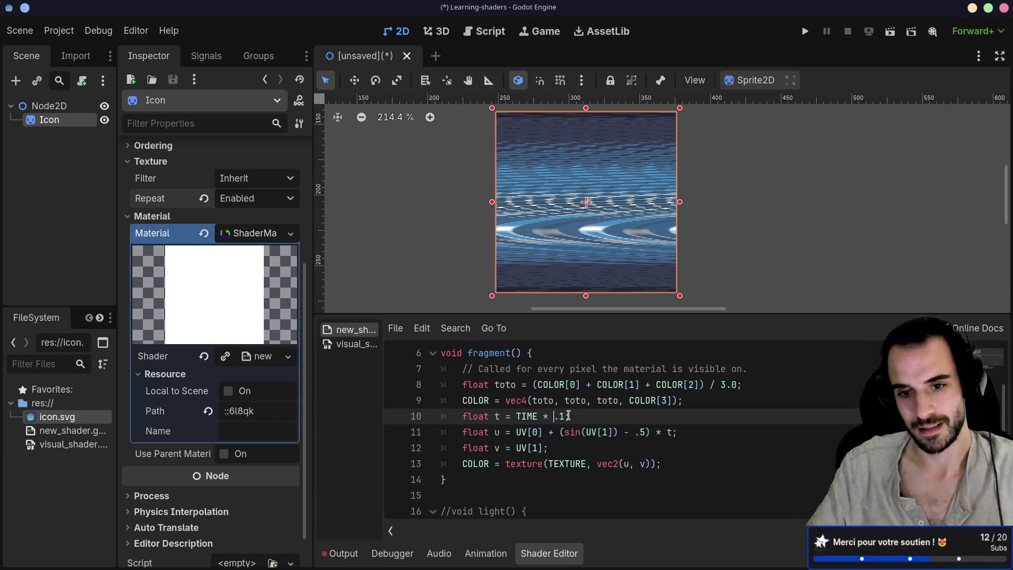
pyautogui.press('Delete')
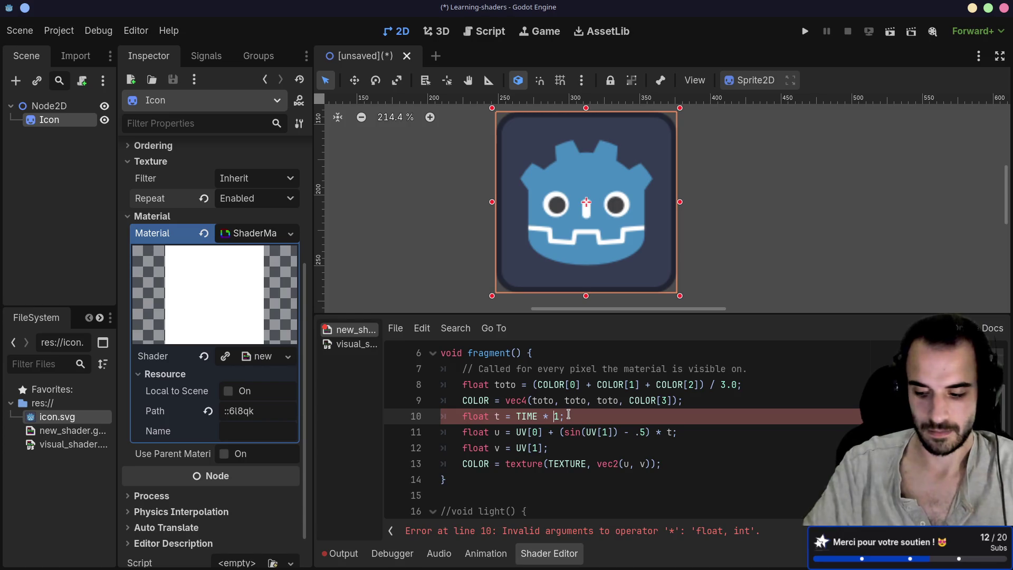
pyautogui.press('Right')
pyautogui.write('.0')
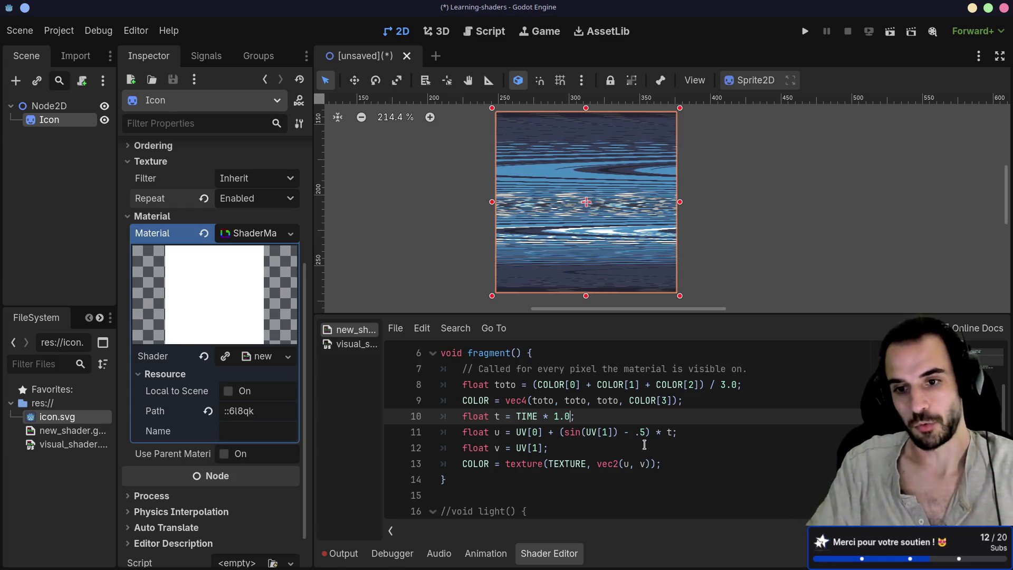
# Step: Multiply UV[1] inside the sine on line 11 by .1
pyautogui.moveTo(560, 432); pyautogui.dragTo(650, 436)
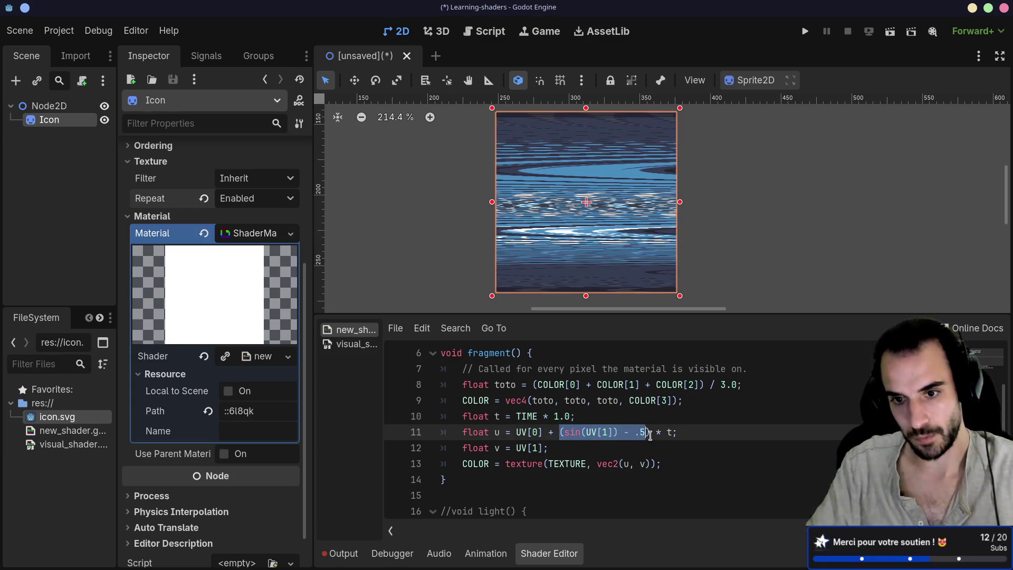
pyautogui.click(649, 448)
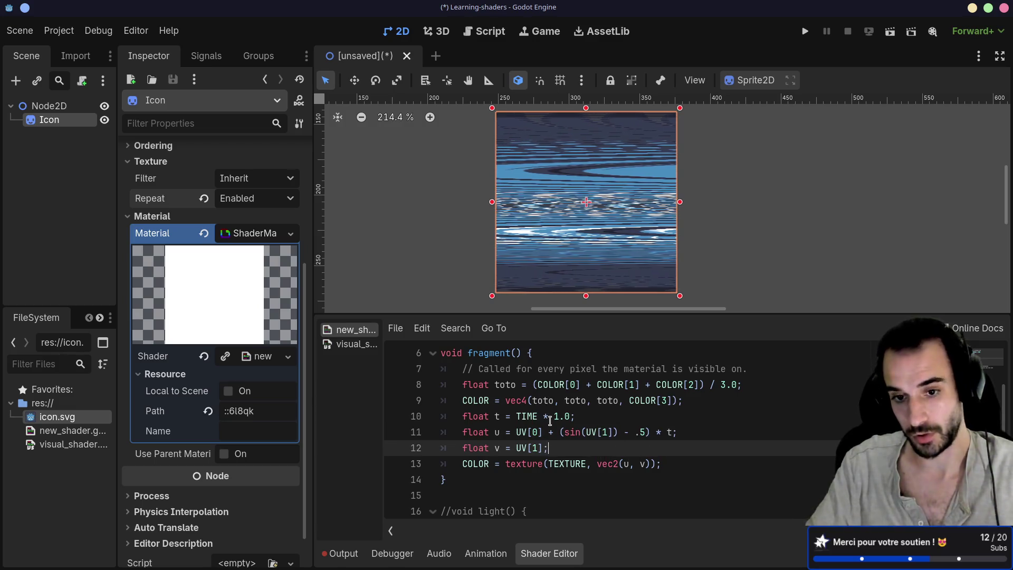
pyautogui.moveTo(553, 416); pyautogui.dragTo(571, 416)
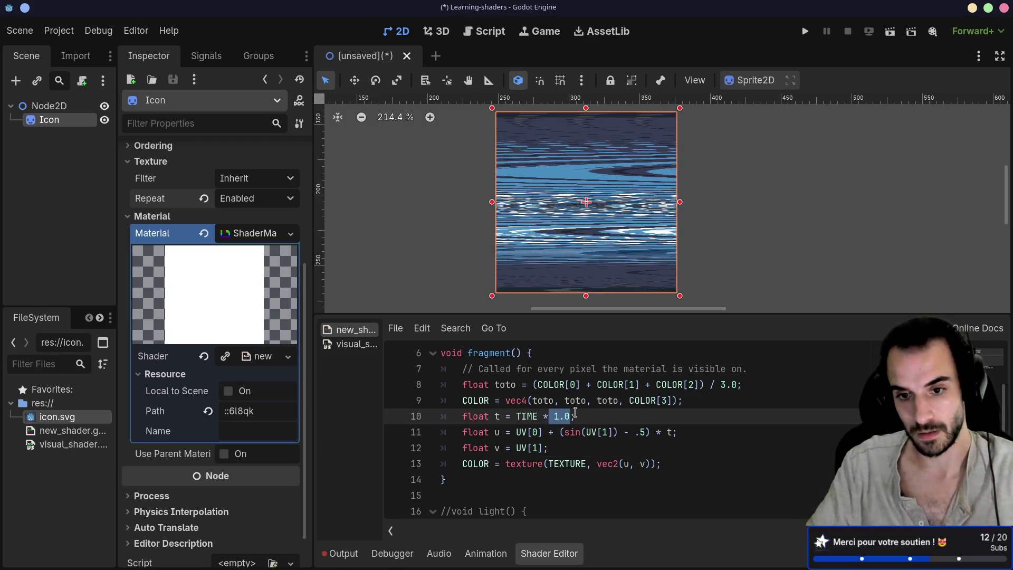
pyautogui.click(600, 435)
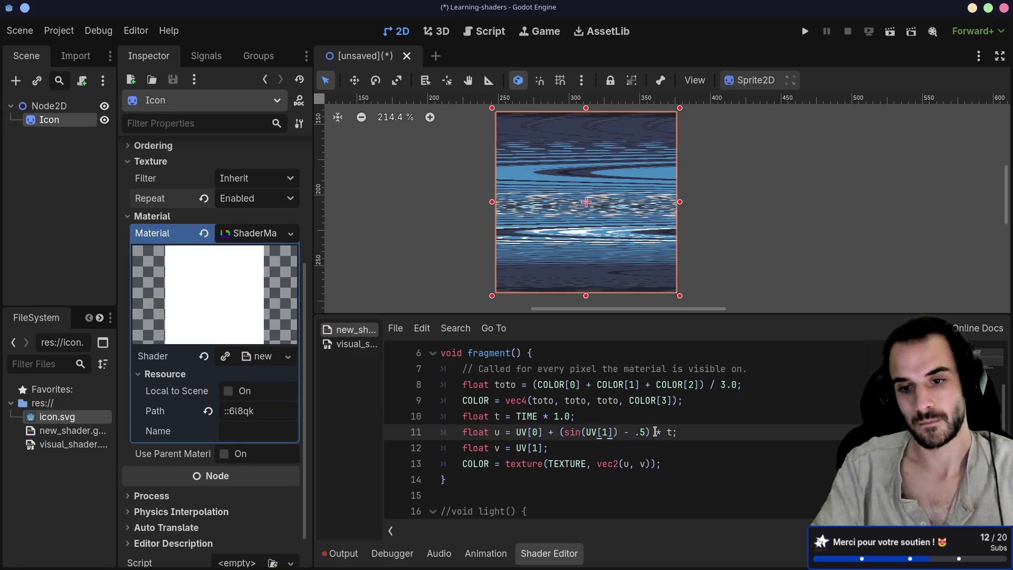
pyautogui.write('*')
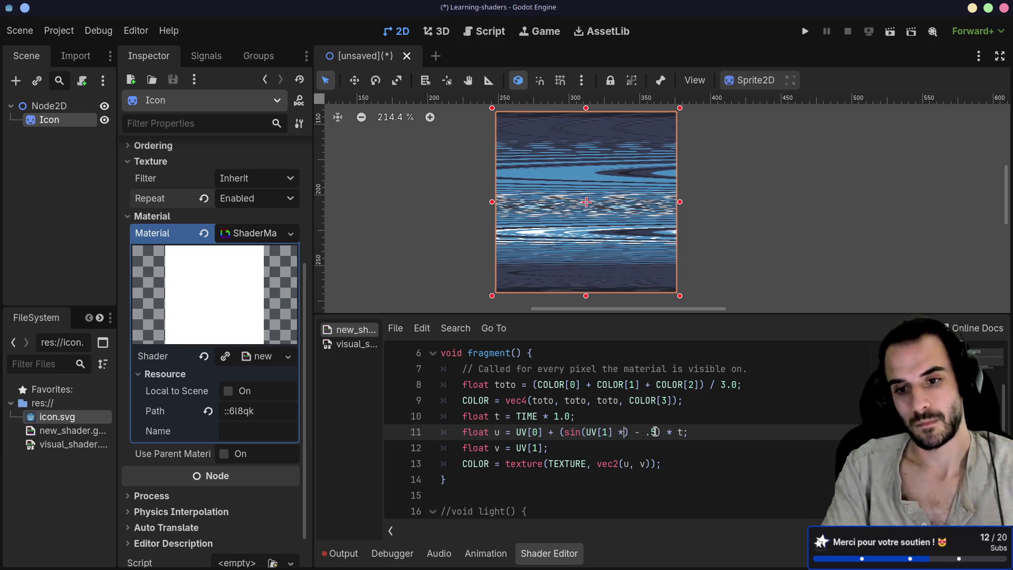
pyautogui.write(' .')
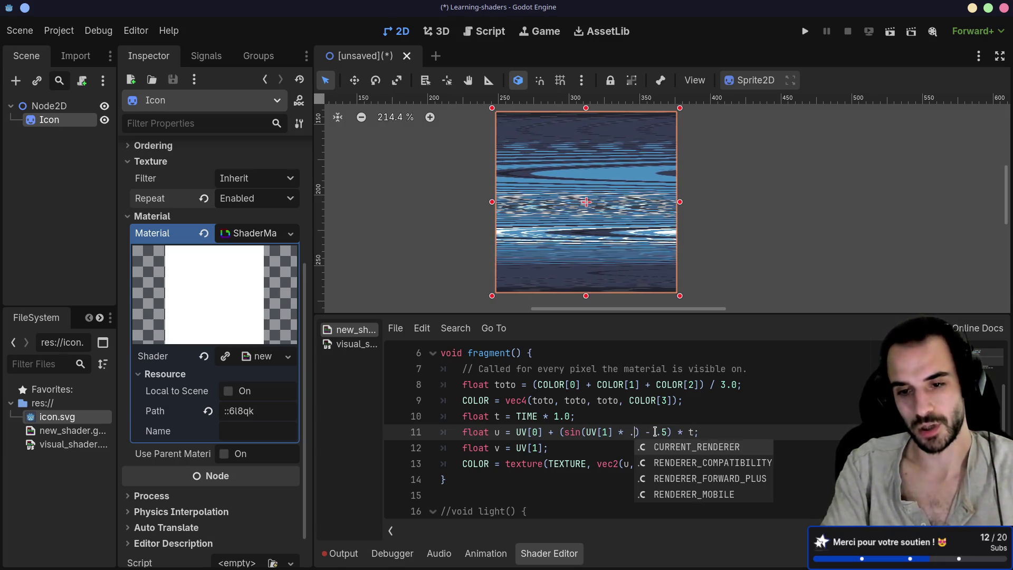
pyautogui.write('1')
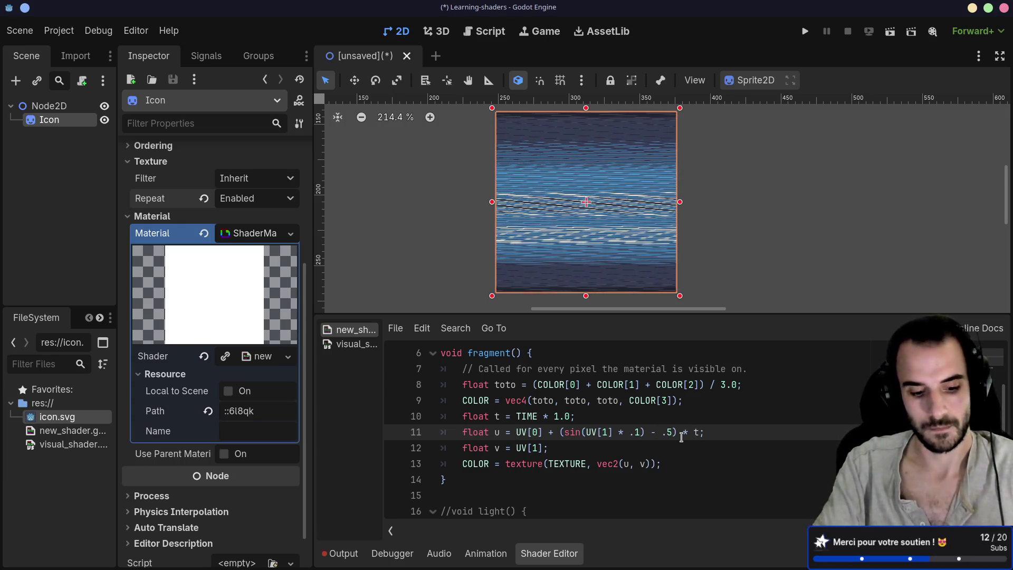
# Step: Raise the sine multiplier through .4 and .8 to 2.0
pyautogui.press('BackSpace')
pyautogui.write('4')
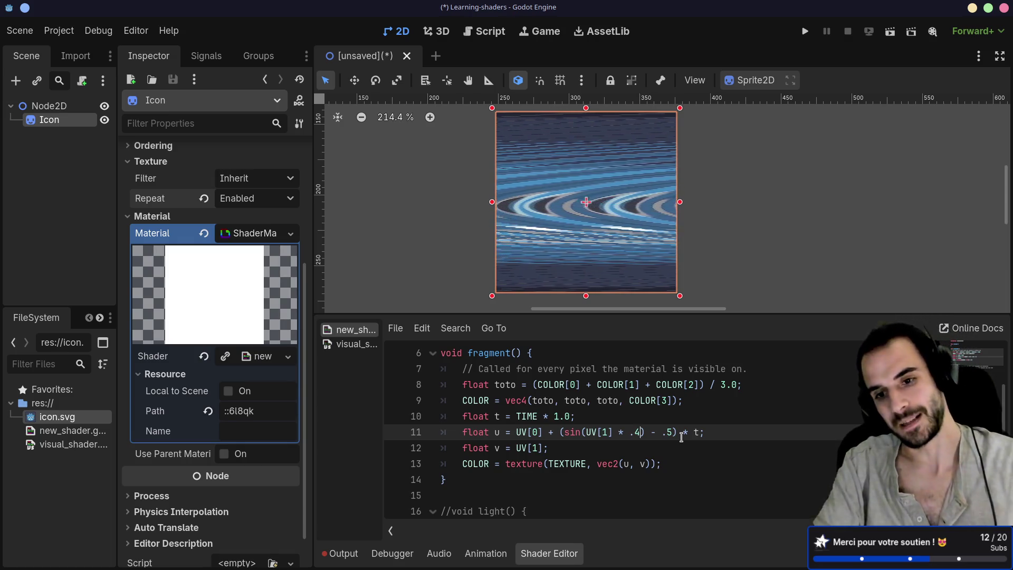
pyautogui.press('BackSpace')
pyautogui.write('8')
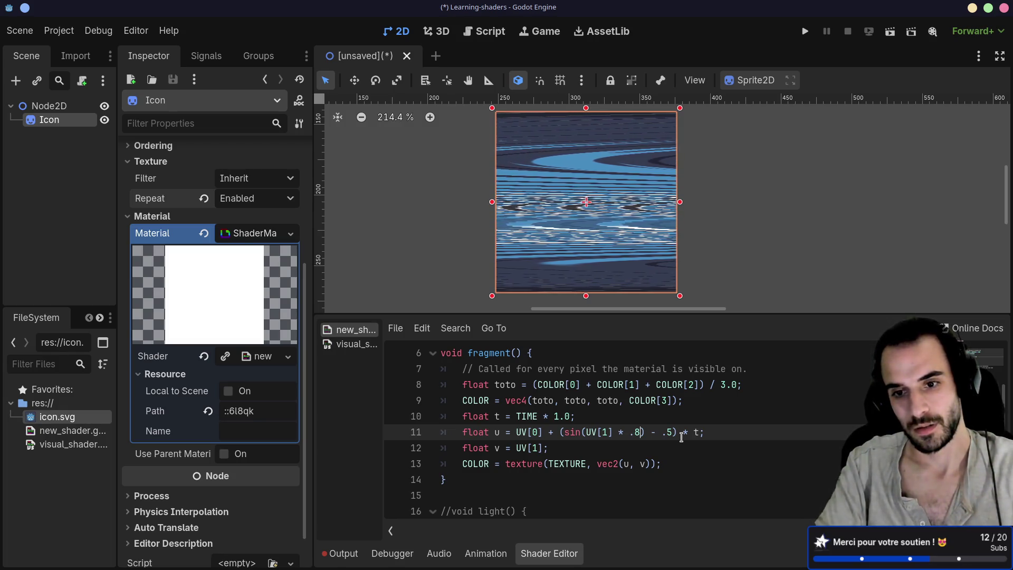
pyautogui.press('BackSpace')
pyautogui.press('BackSpace')
pyautogui.write('2')
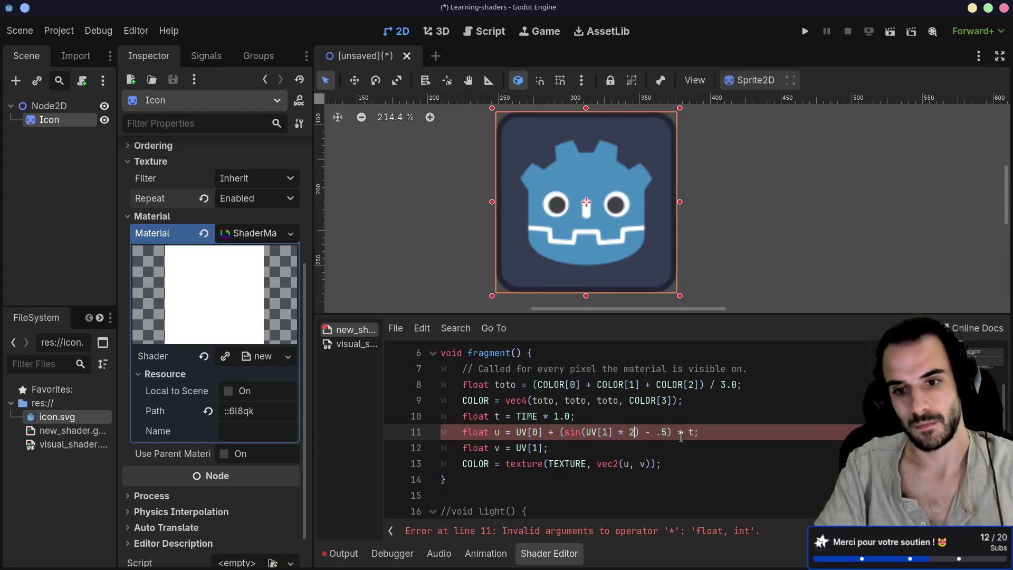
pyautogui.write('.0')
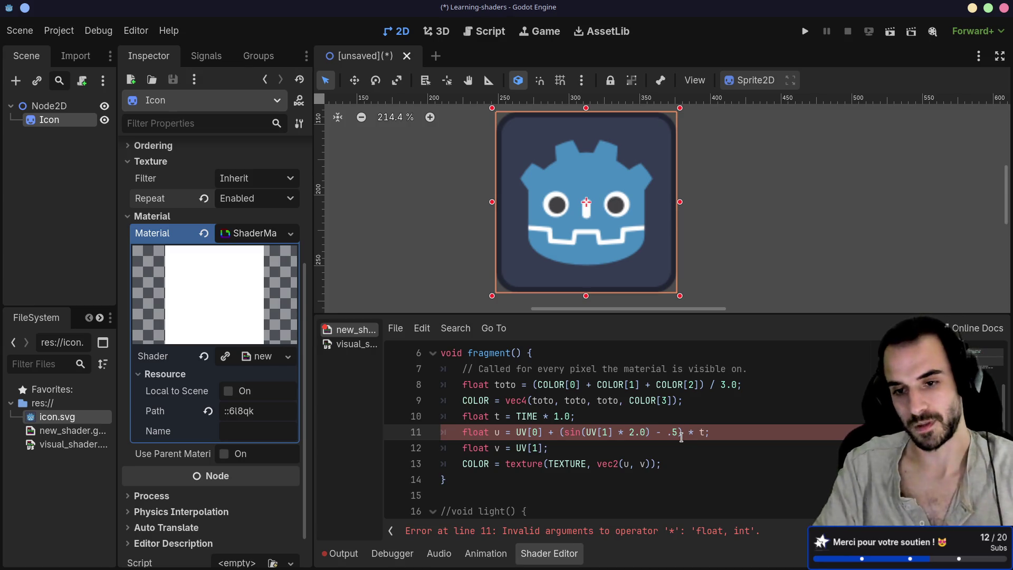
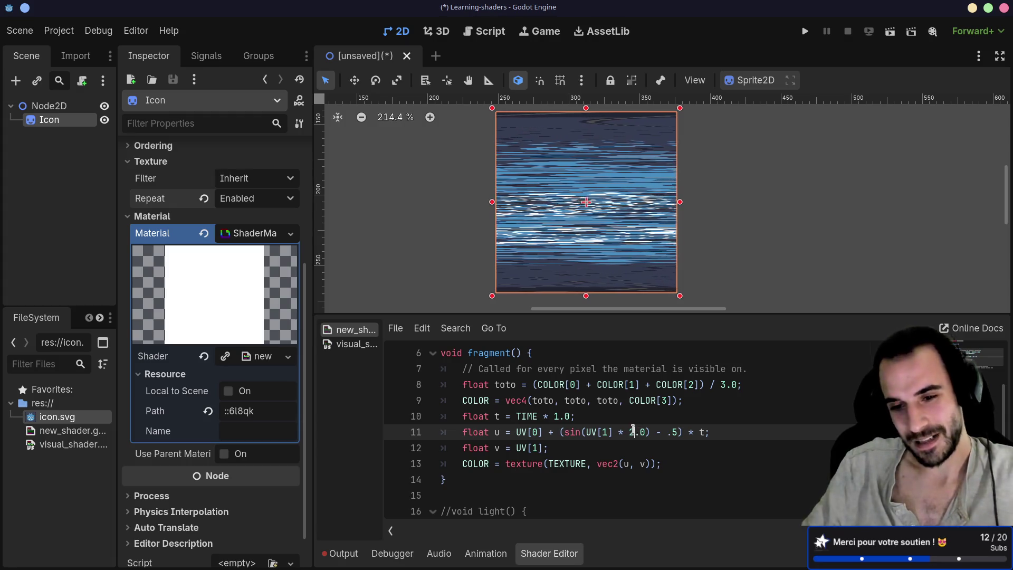
# Step: Change the multiplier in sin(UV[1] * 2.0) on line 11 to 1.0
pyautogui.write('1')
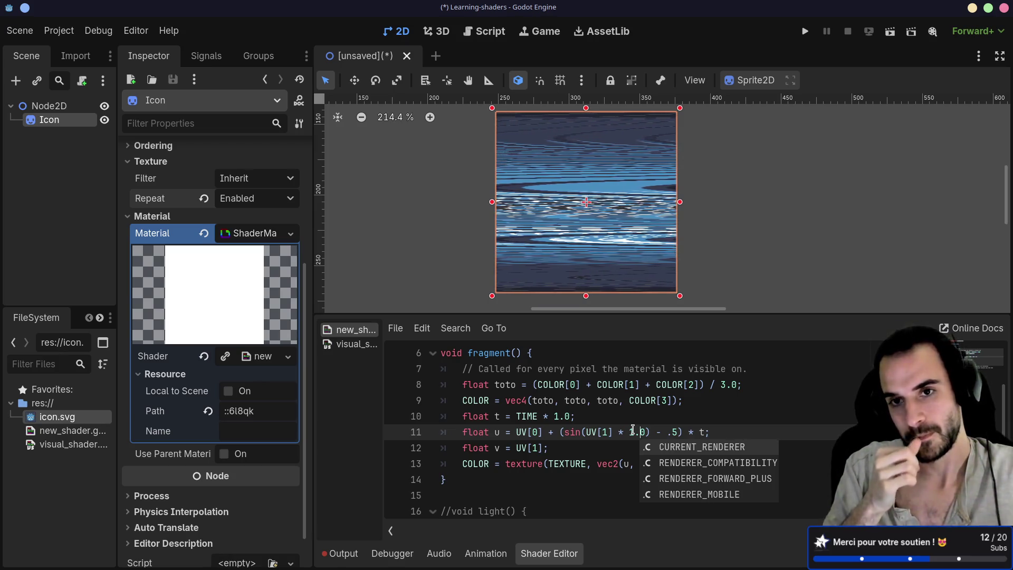
pyautogui.press('Escape')
pyautogui.click(706, 421)
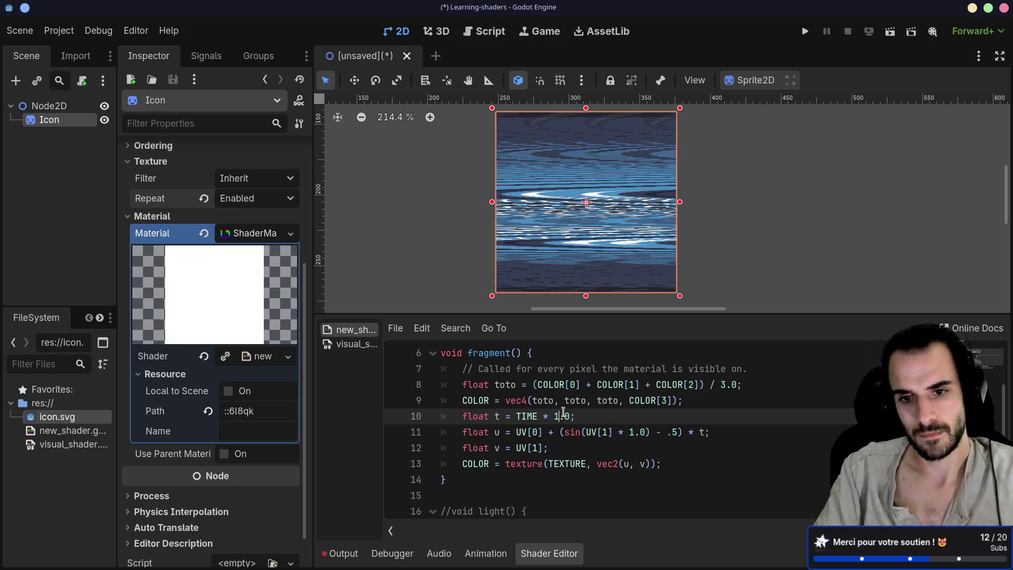
# Step: Scale TIME by .10 on line 10 and set line 11's sine factor to .010, then switch to Firefox
pyautogui.press('BackSpace')
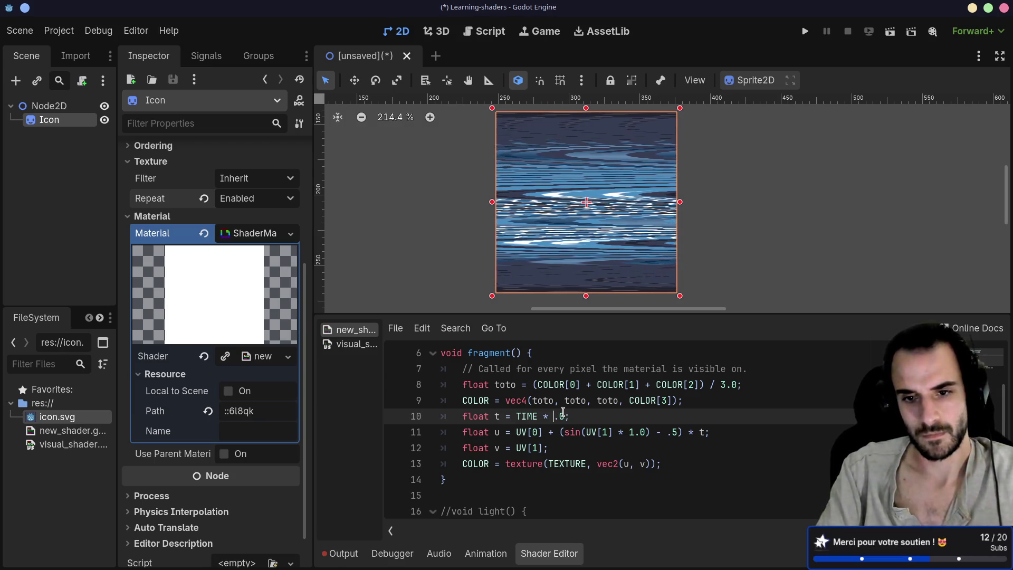
pyautogui.write('1')
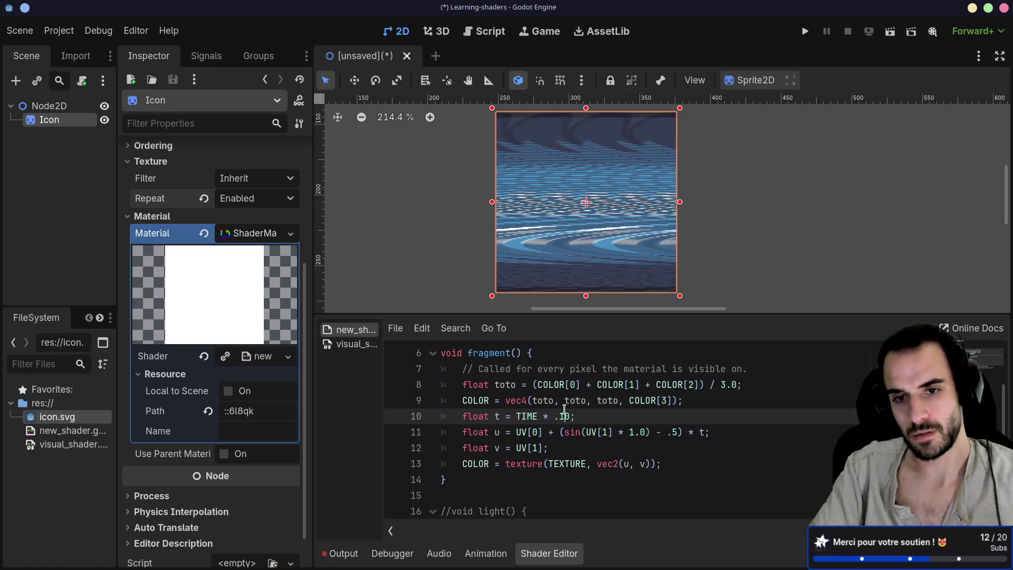
pyautogui.click(639, 431)
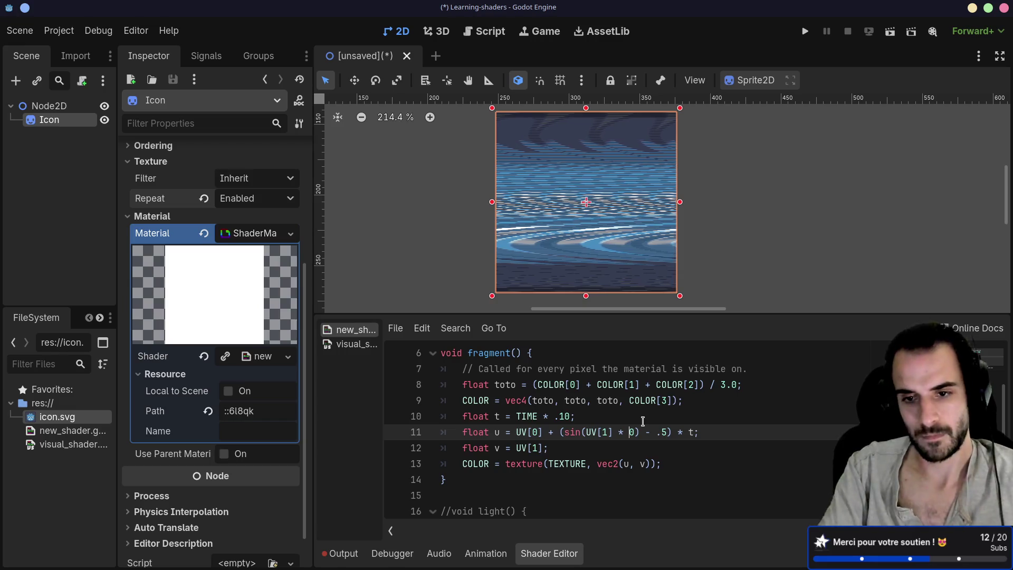
pyautogui.write('.1')
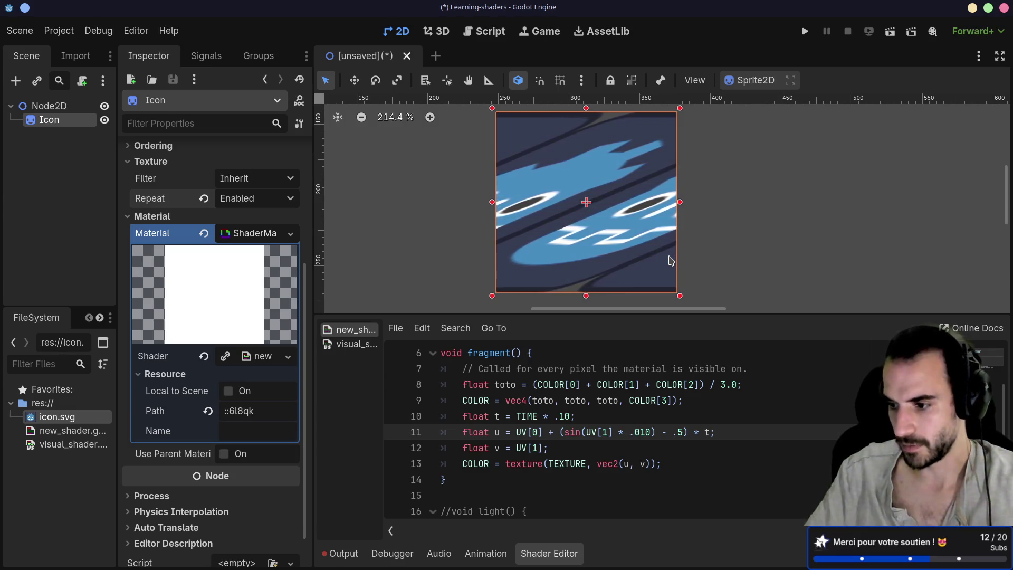
pyautogui.click(529, 416)
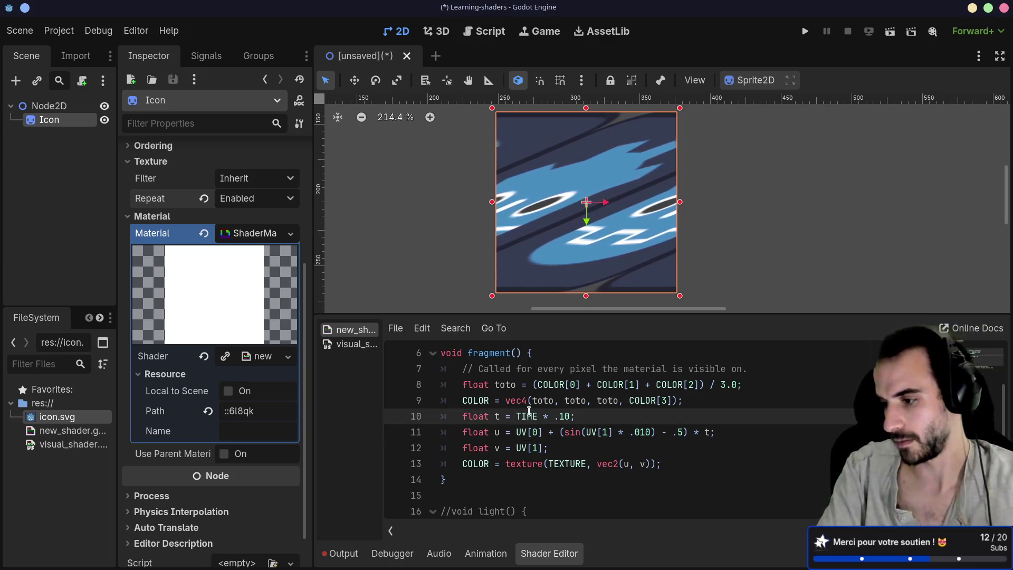
pyautogui.hotkey('alt', 'Tab')
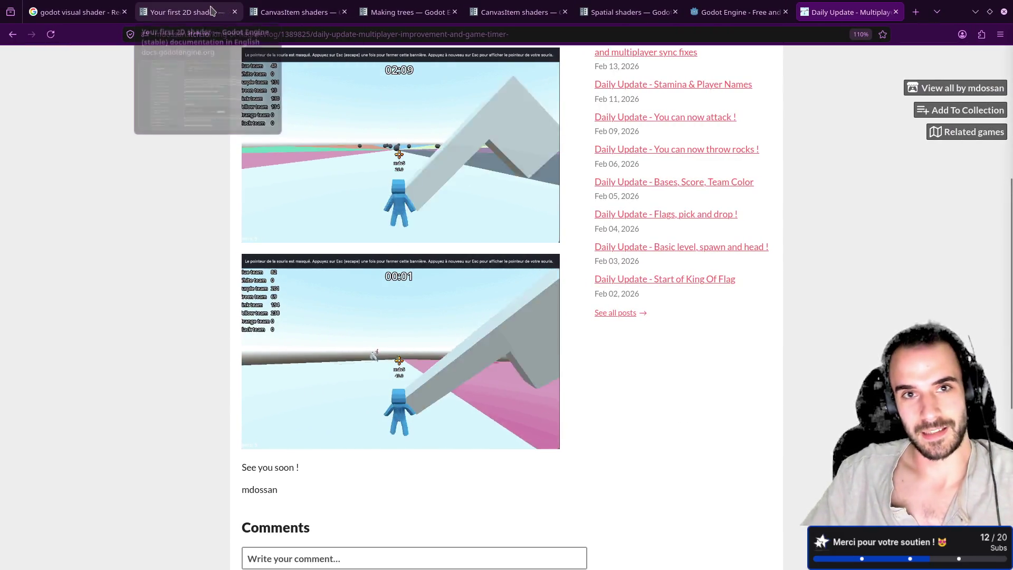
# Step: Find TIME on the CanvasItem shaders docs page, read its Global built-ins description, then return to Godot
pyautogui.click(322, 5)
pyautogui.click(373, 160)
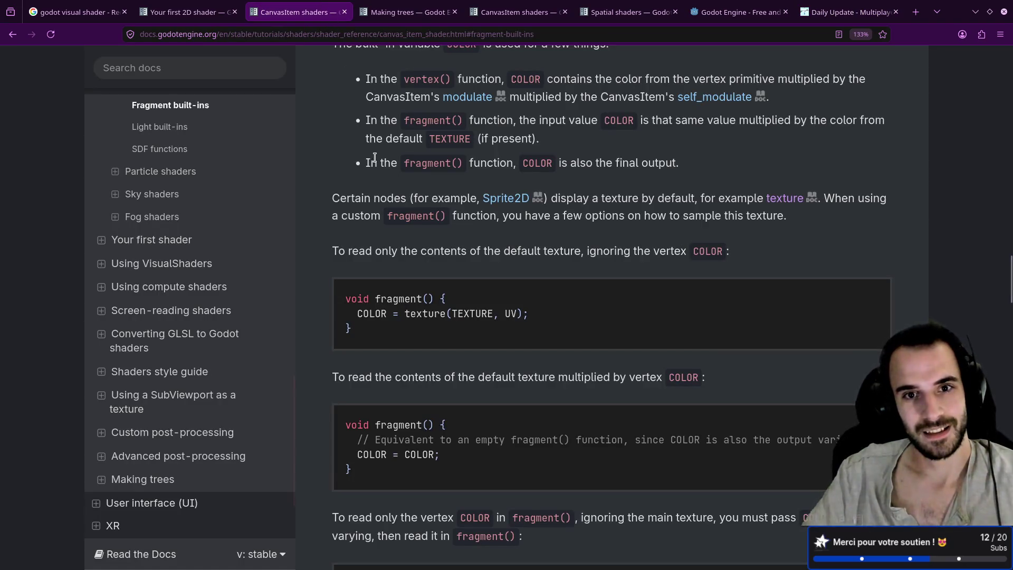
pyautogui.hotkey('ctrl', 'f')
pyautogui.write('TIME')
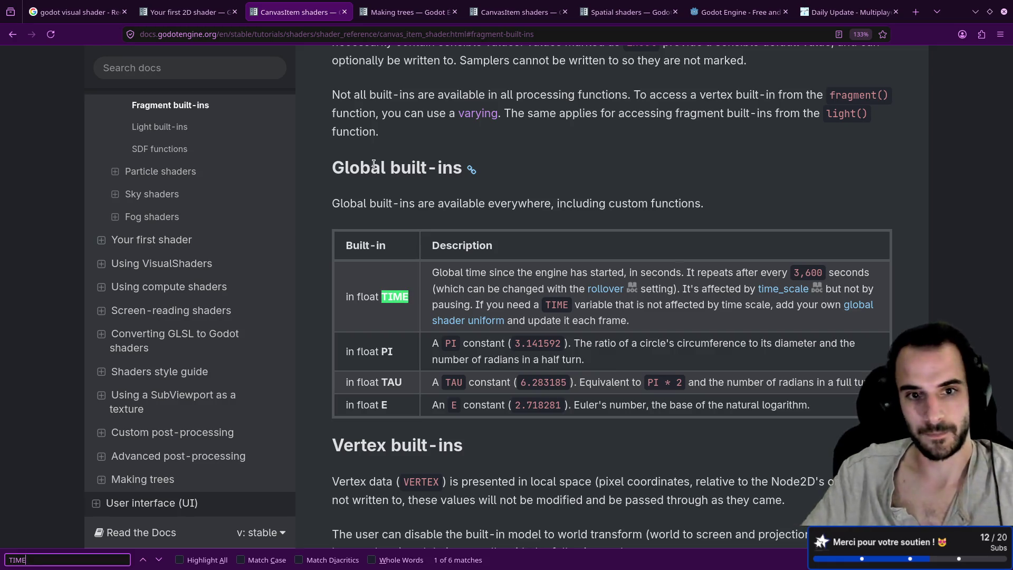
pyautogui.click(351, 298)
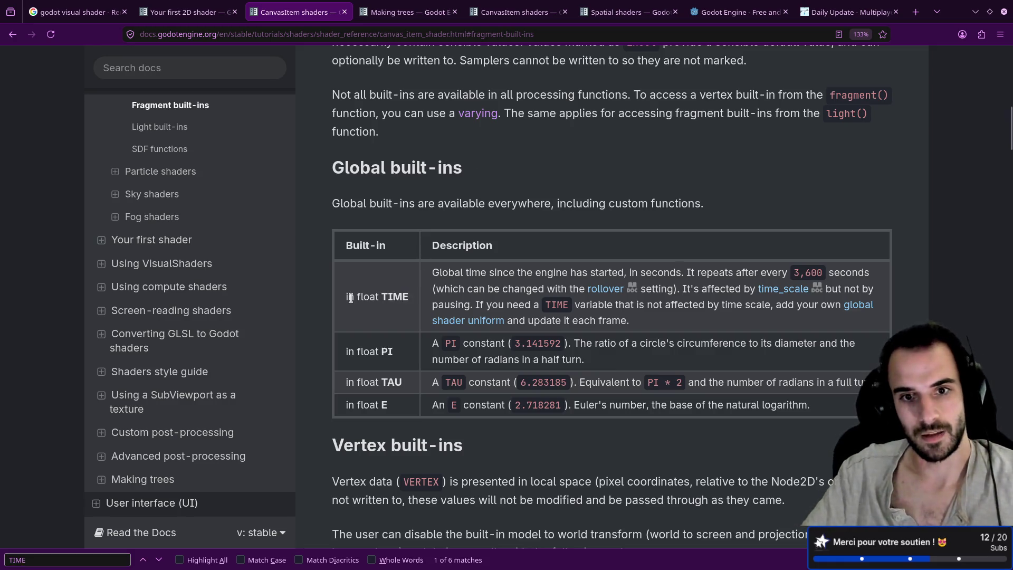
pyautogui.moveTo(432, 277); pyautogui.dragTo(628, 275)
pyautogui.moveTo(631, 275); pyautogui.dragTo(679, 275)
pyautogui.click(679, 275)
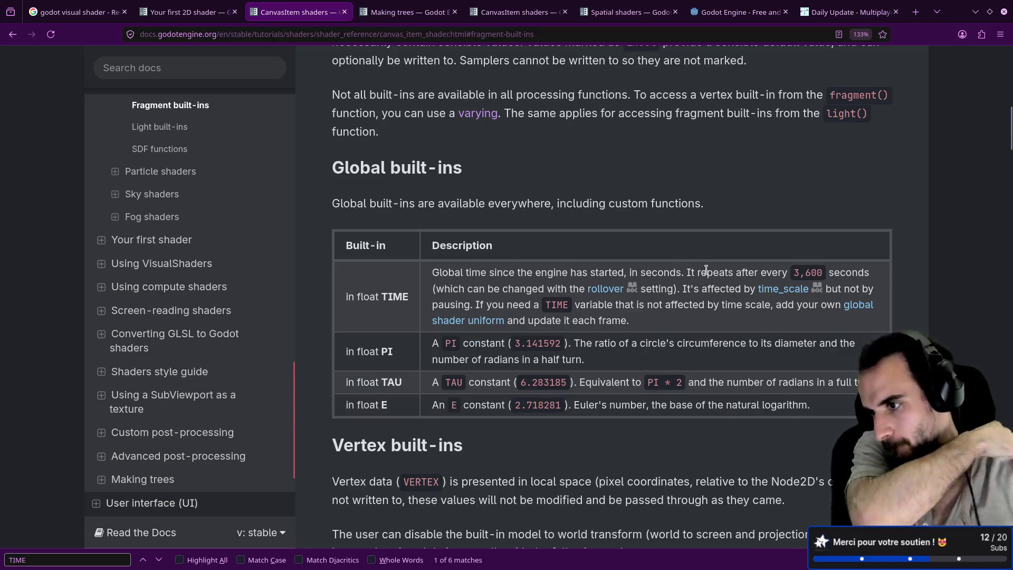
pyautogui.hotkey('alt', 'Tab')
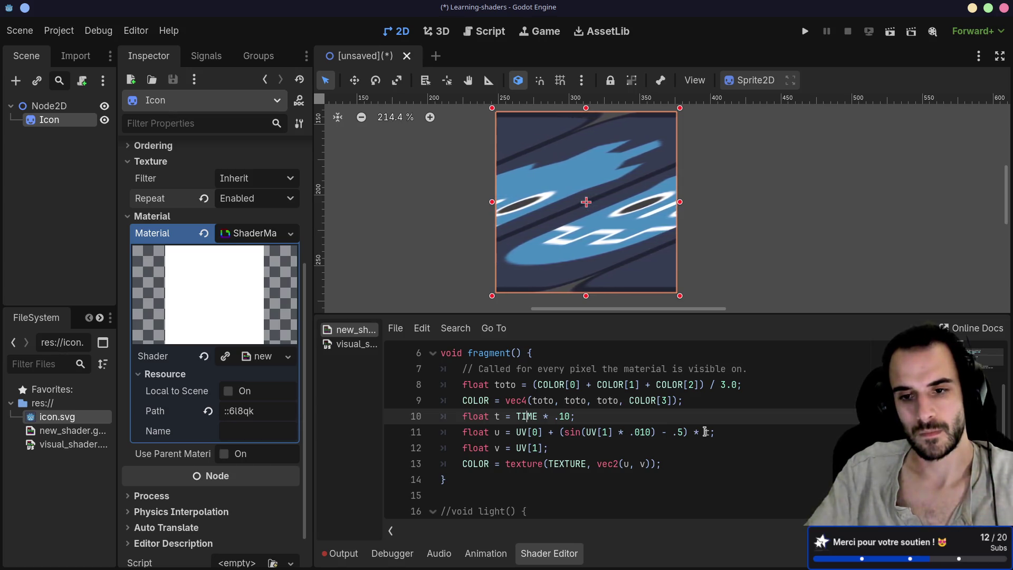
# Step: Rewrite line 11 as float u = UV[0] + sin((UV[1] * 0.1) * t) - .5;
pyautogui.click(706, 432)
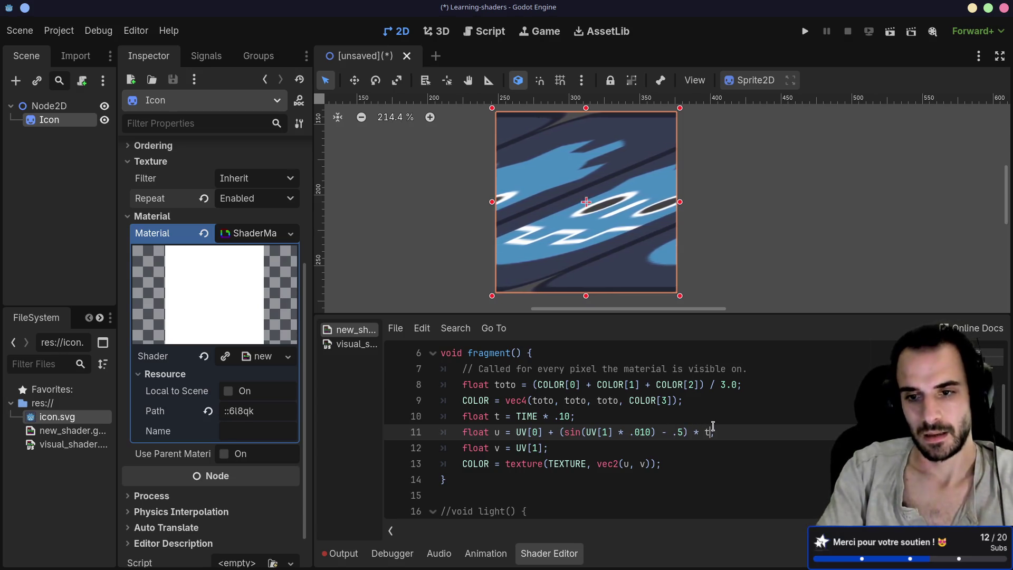
pyautogui.write(')')
pyautogui.click(560, 433)
pyautogui.write('s')
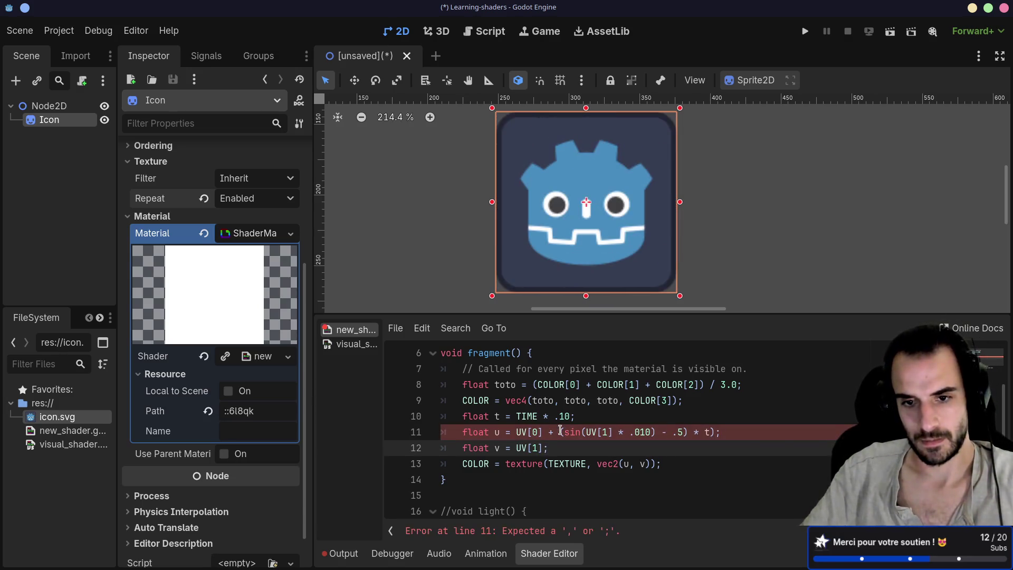
pyautogui.write('in')
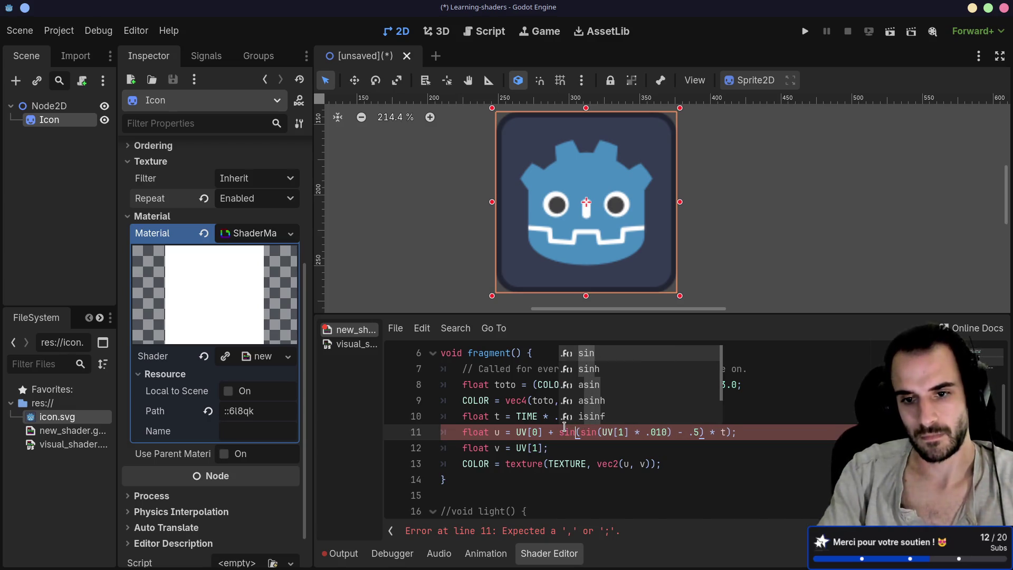
pyautogui.click(592, 441)
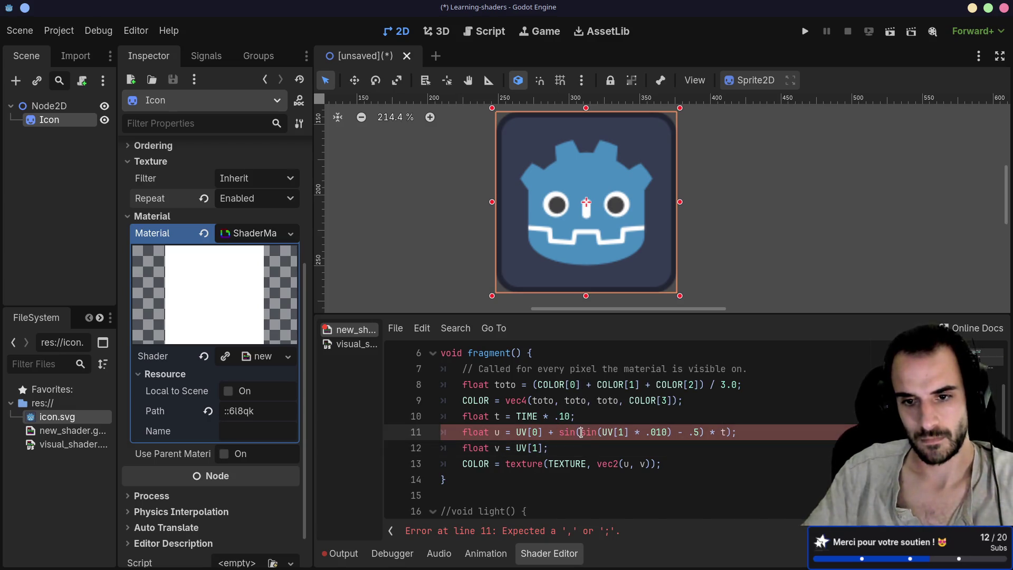
pyautogui.doubleClick(582, 432)
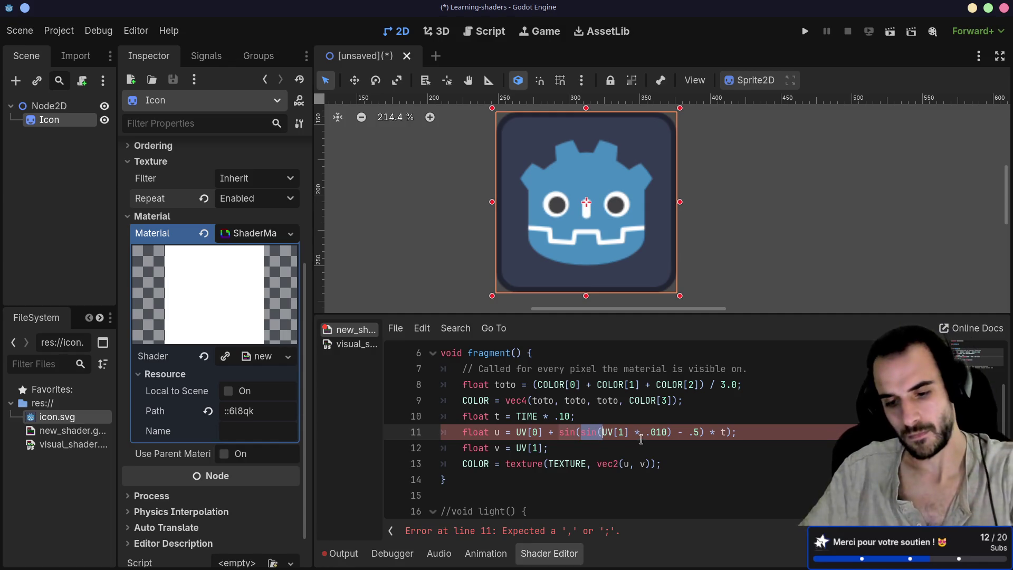
pyautogui.press('BackSpace')
pyautogui.press('BackSpace')
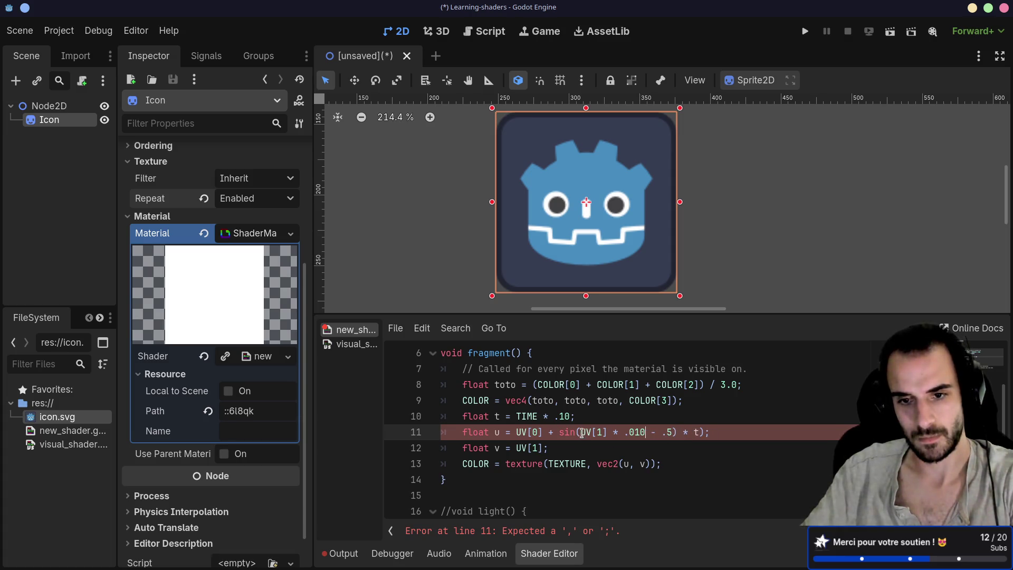
pyautogui.write('(')
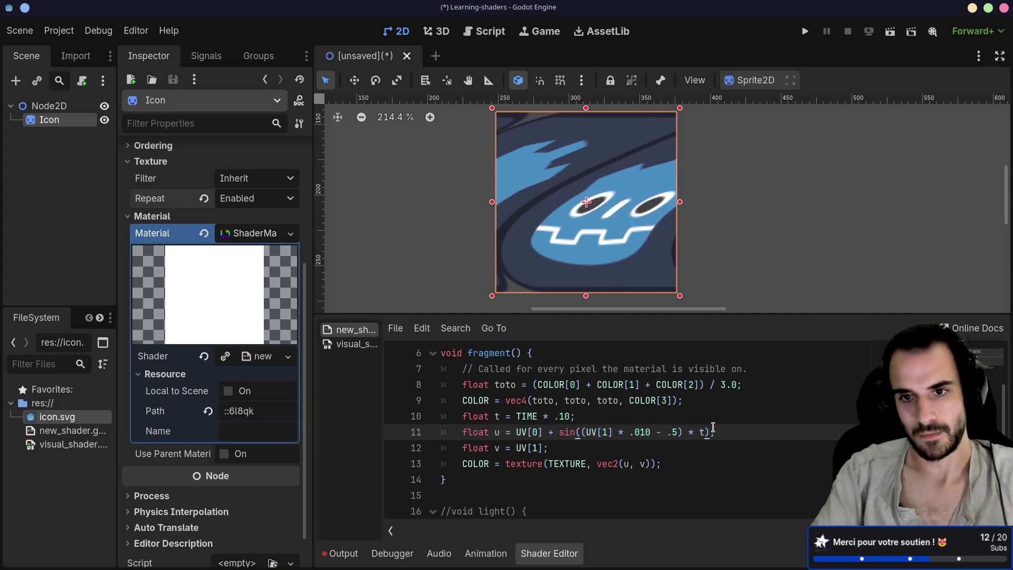
pyautogui.write(' - ')
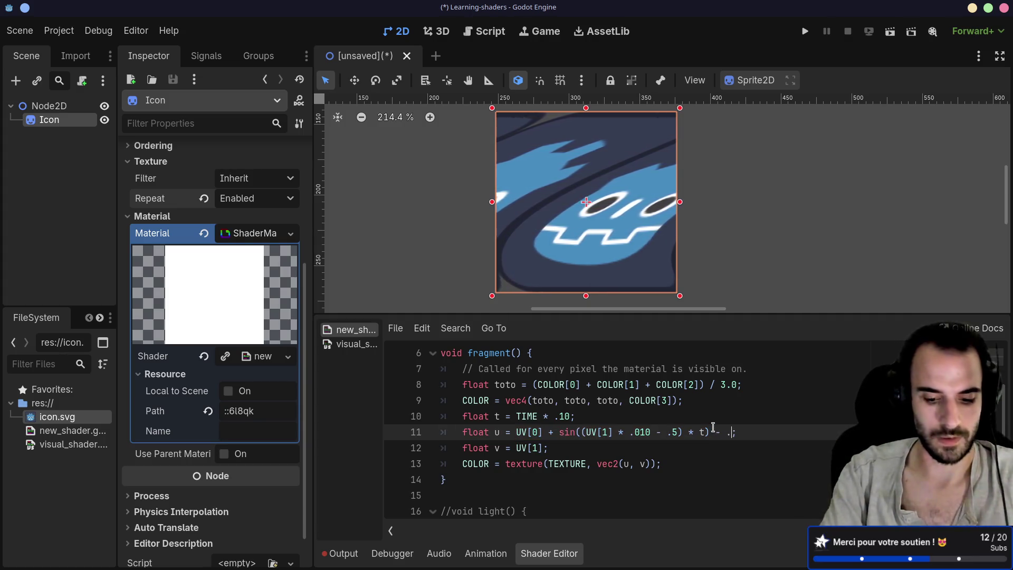
pyautogui.write('.5')
pyautogui.click(658, 453)
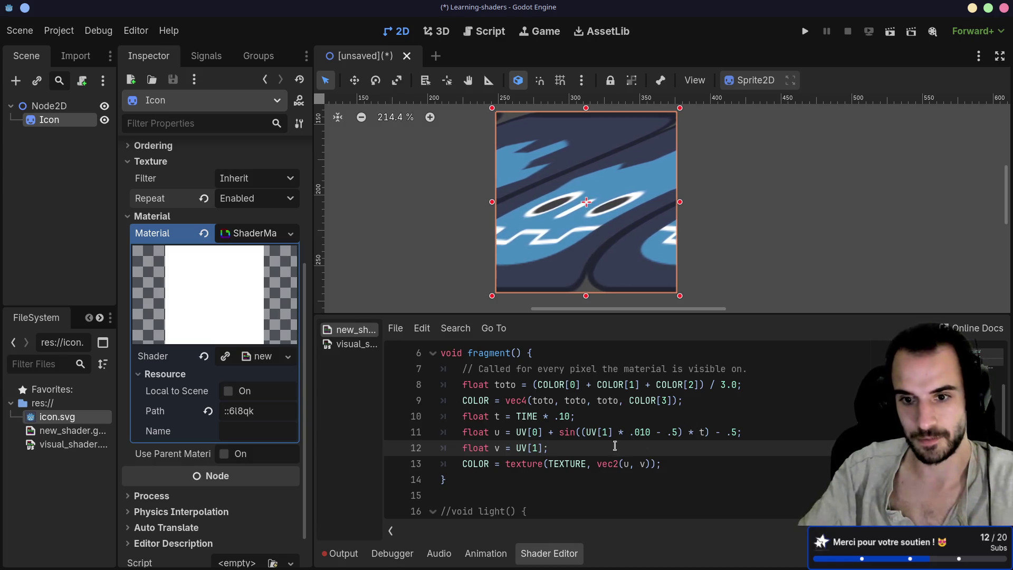
pyautogui.doubleClick(671, 432)
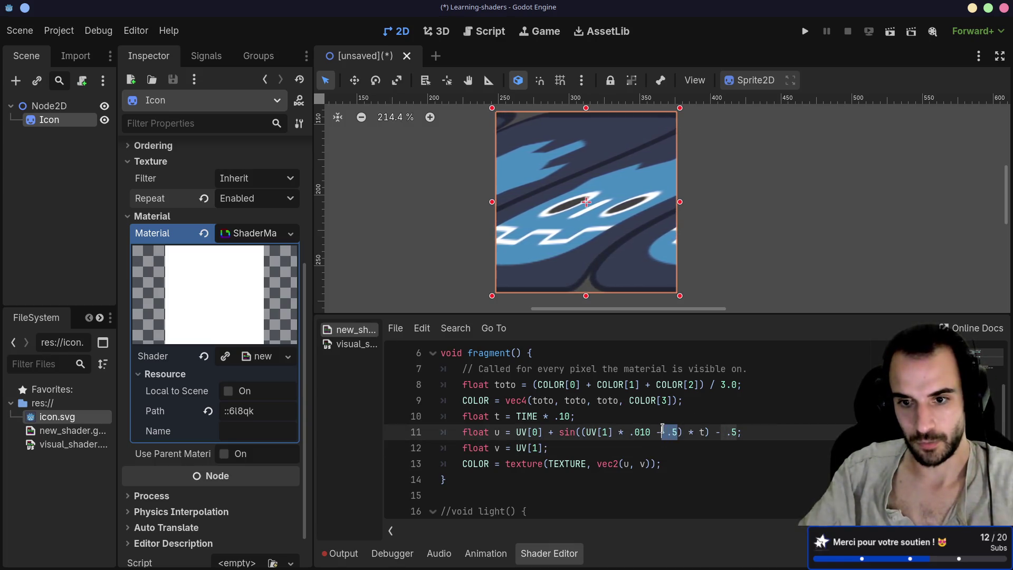
pyautogui.press('BackSpace')
pyautogui.press('BackSpace')
pyautogui.press('BackSpace')
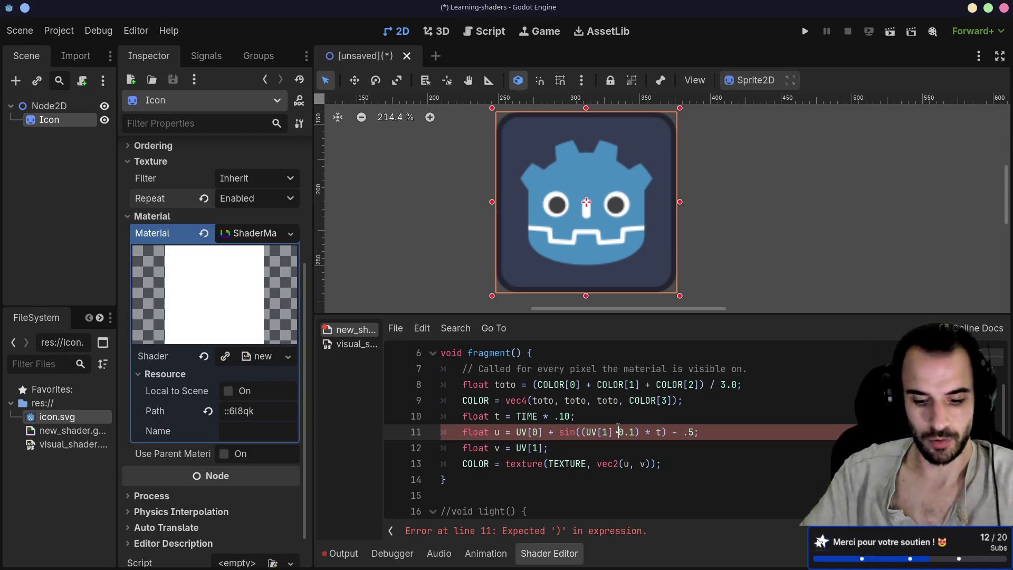
pyautogui.write('*')
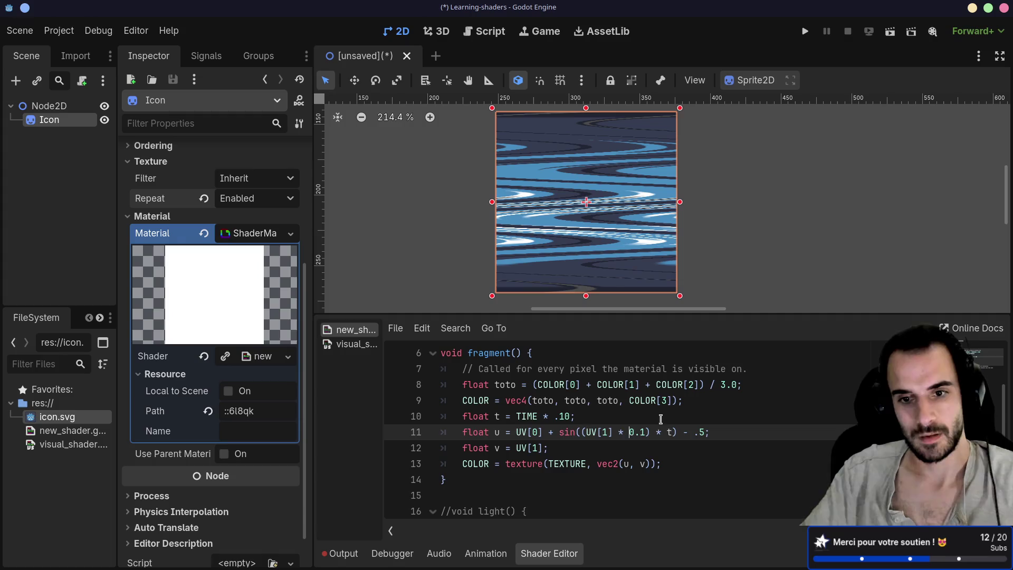
# Step: Change line 10's time multiplier from .10 to 1.0
pyautogui.click(562, 416)
pyautogui.press('BackSpace')
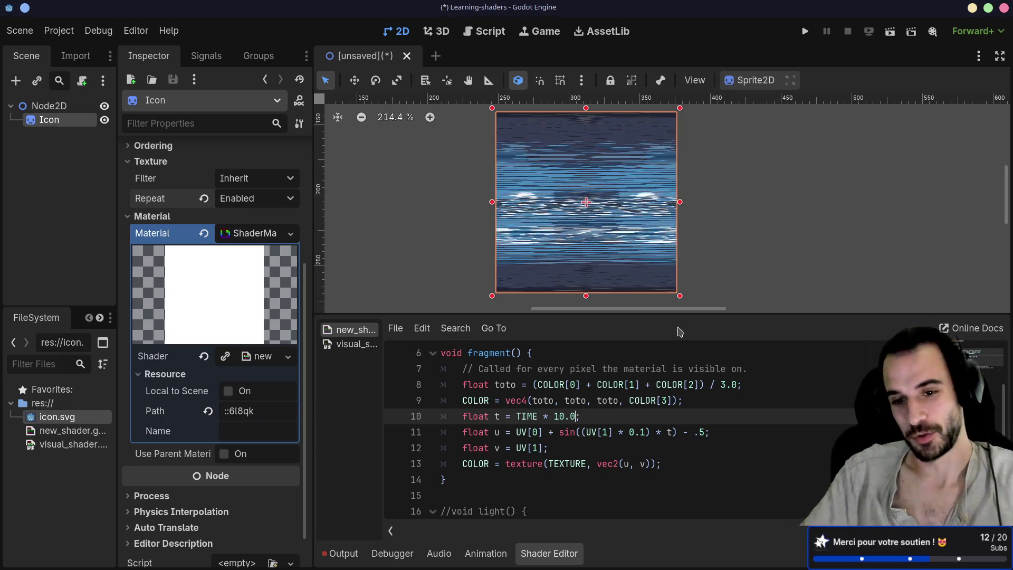
pyautogui.click(563, 416)
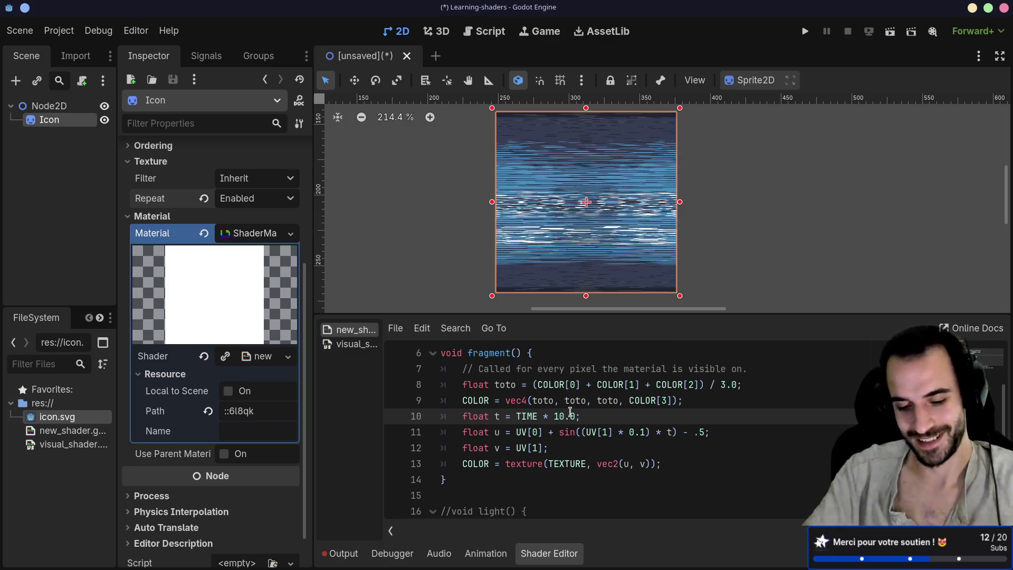
pyautogui.press('BackSpace')
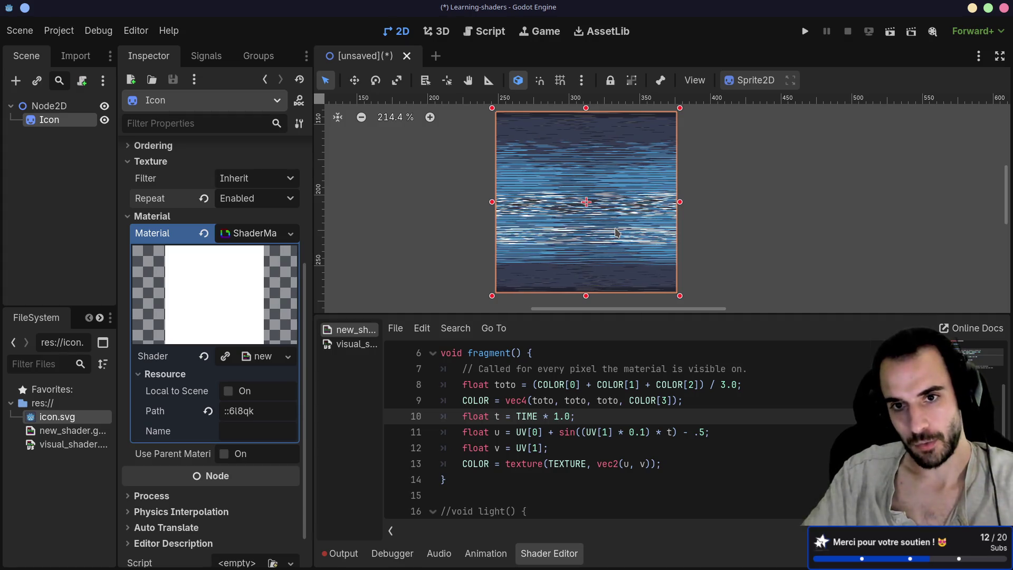
# Step: Set line 11's sine factor on UV[1] to 0.1
pyautogui.click(640, 431)
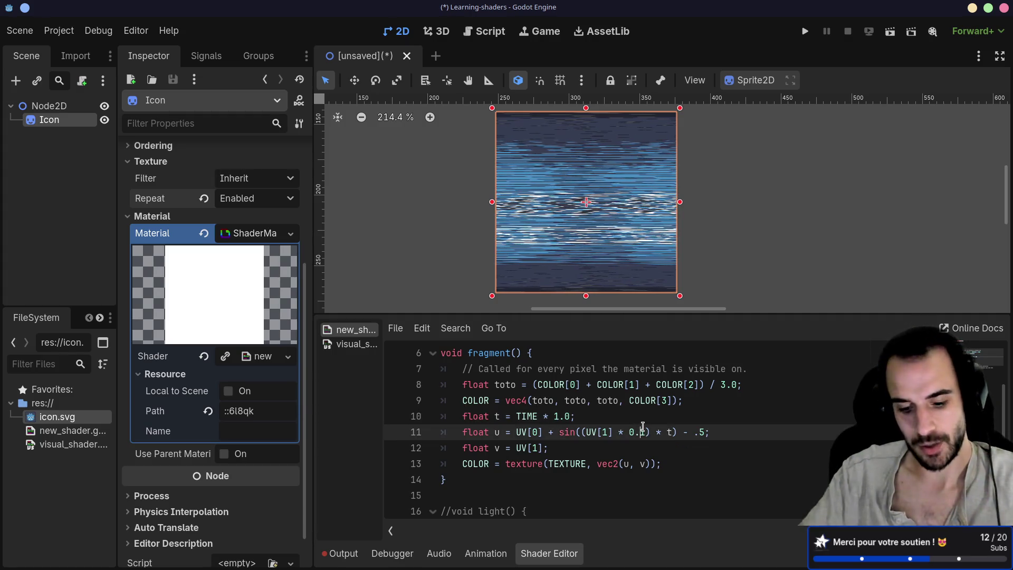
pyautogui.write('0')
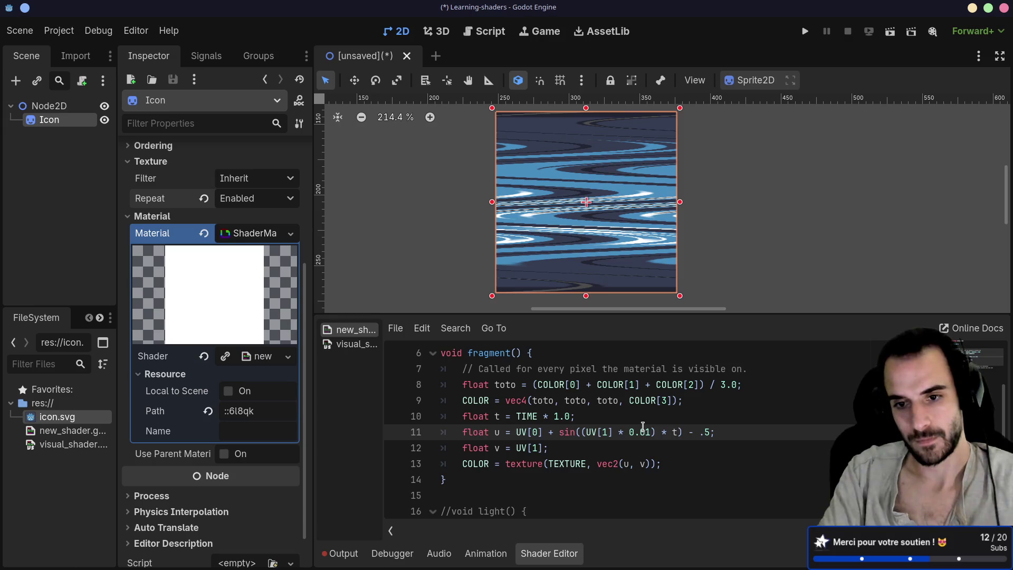
pyautogui.press('BackSpace')
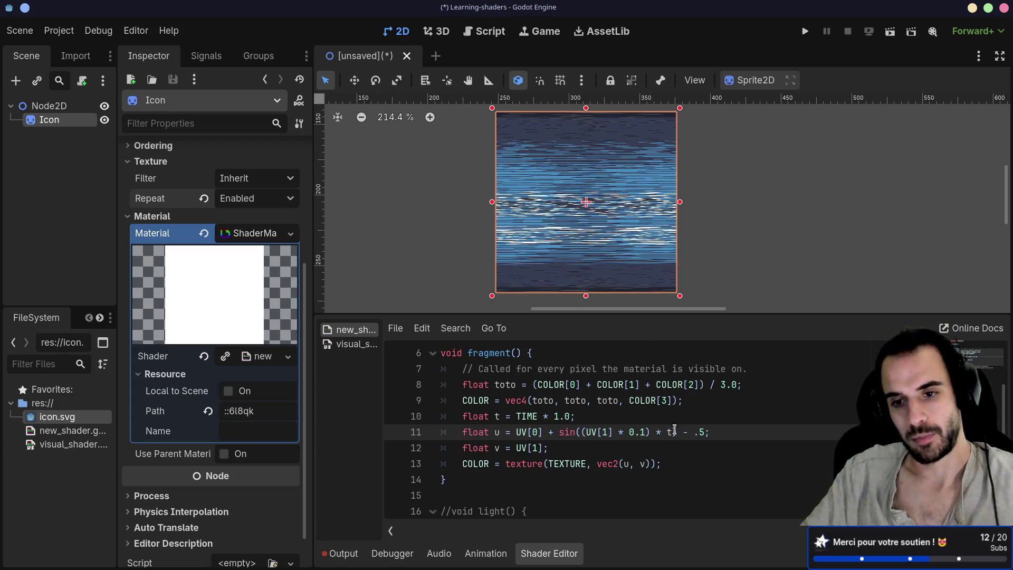
# Step: Change the .5 offset to .0, then trim line 11 to u = UV[0] + sin(UV[1] * 0.1)
pyautogui.moveTo(698, 432); pyautogui.dragTo(706, 430)
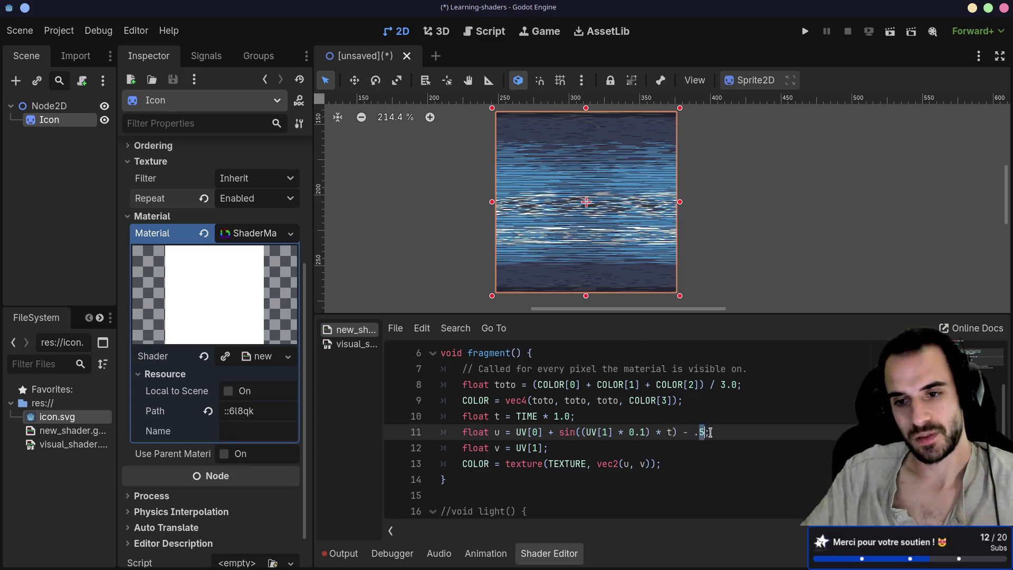
pyautogui.write('0')
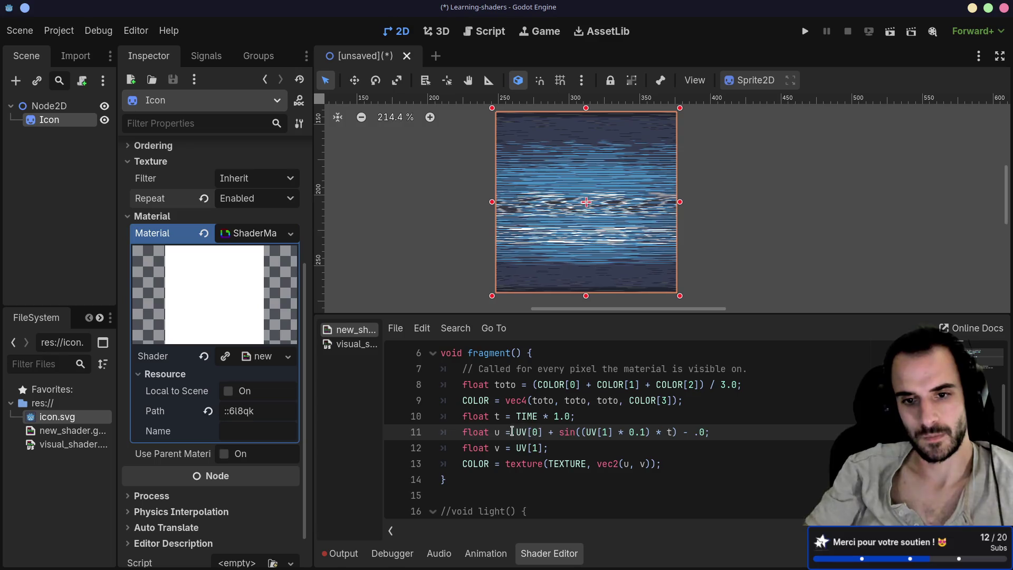
pyautogui.moveTo(514, 432); pyautogui.dragTo(542, 430)
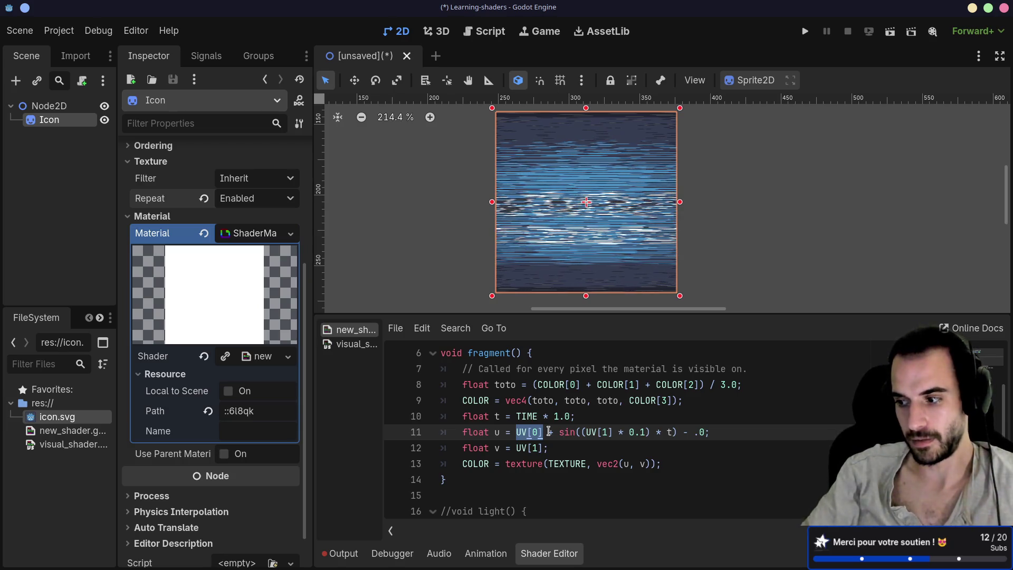
pyautogui.click(702, 432)
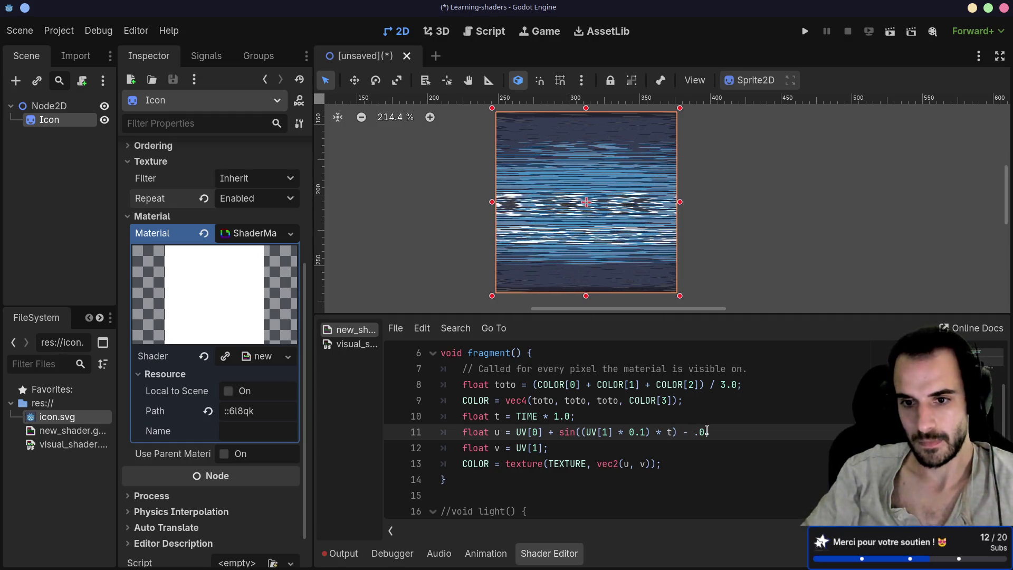
pyautogui.moveTo(705, 432); pyautogui.dragTo(648, 431)
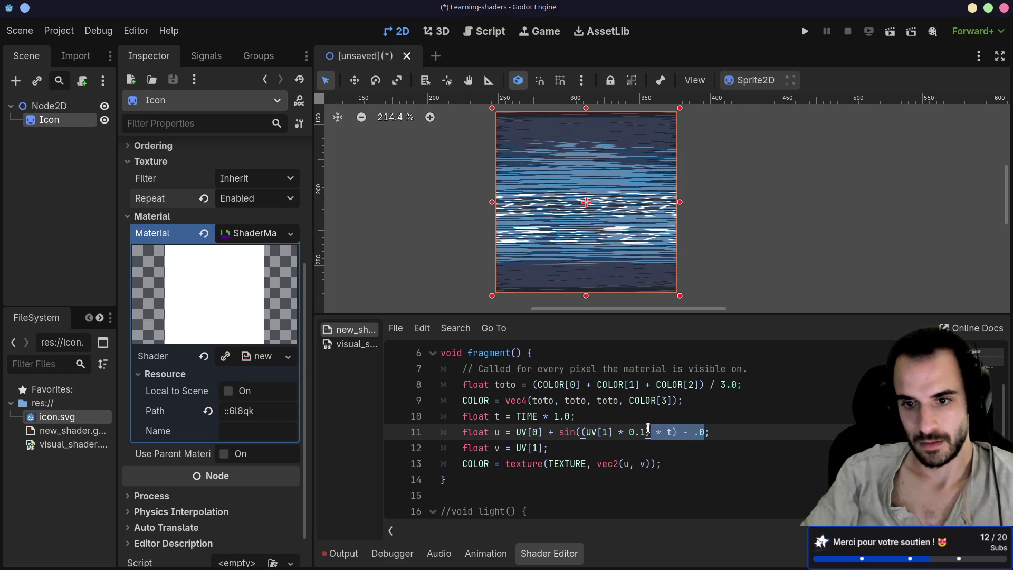
pyautogui.press('BackSpace')
pyautogui.write(')')
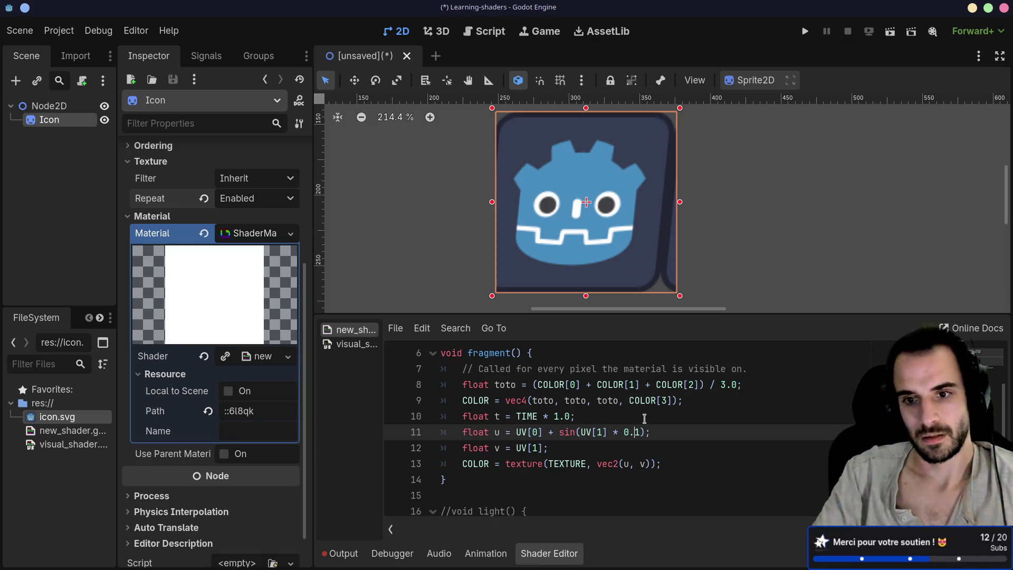
# Step: Change the sine's multiplier on UV[1] to 1.0
pyautogui.press('BackSpace')
pyautogui.press('BackSpace')
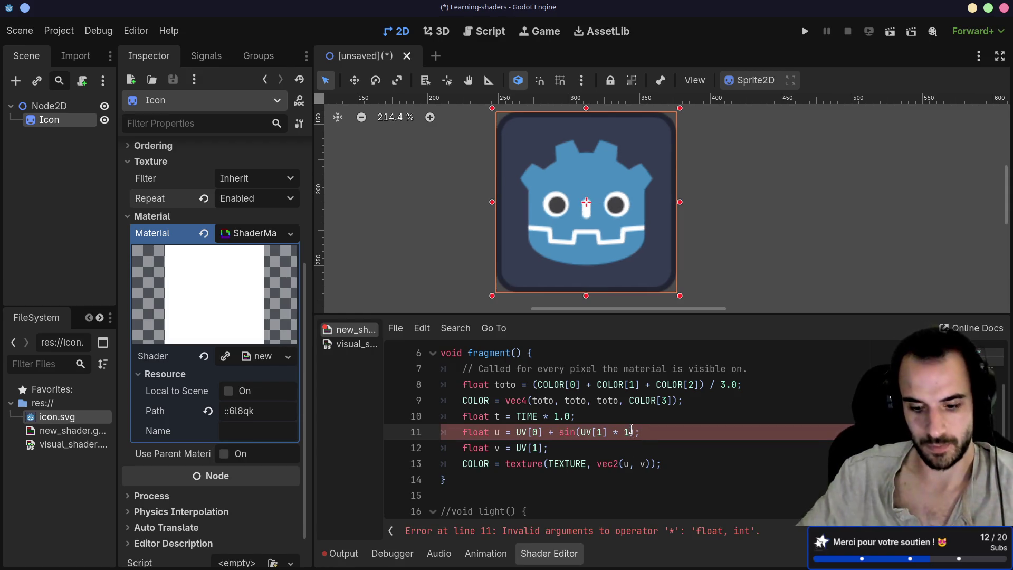
pyautogui.click(632, 431)
pyautogui.write('.0')
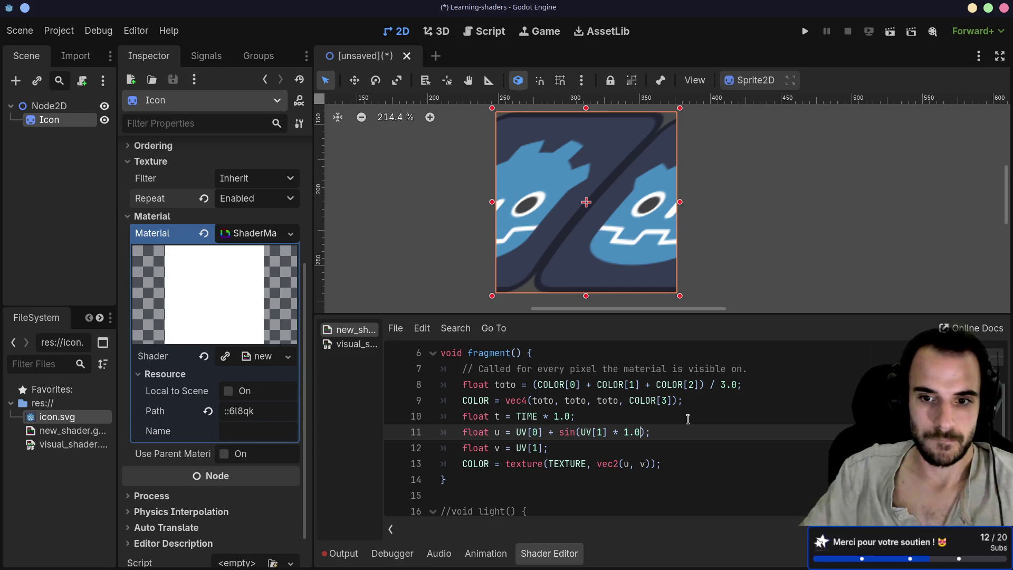
# Step: Subtract .5 after the sin call on line 11
pyautogui.click(651, 424)
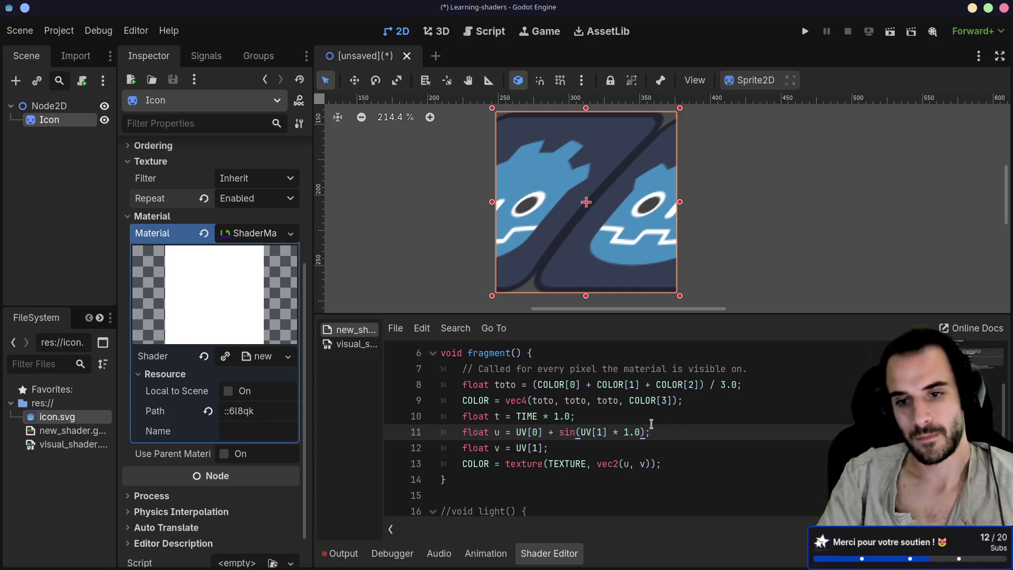
pyautogui.write('- .4')
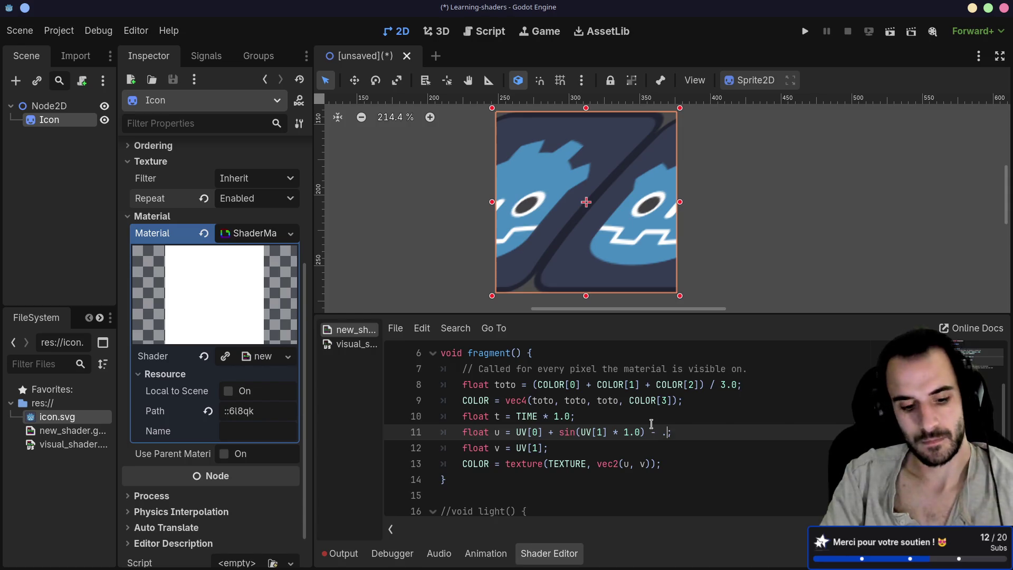
pyautogui.press('BackSpace')
pyautogui.write('5')
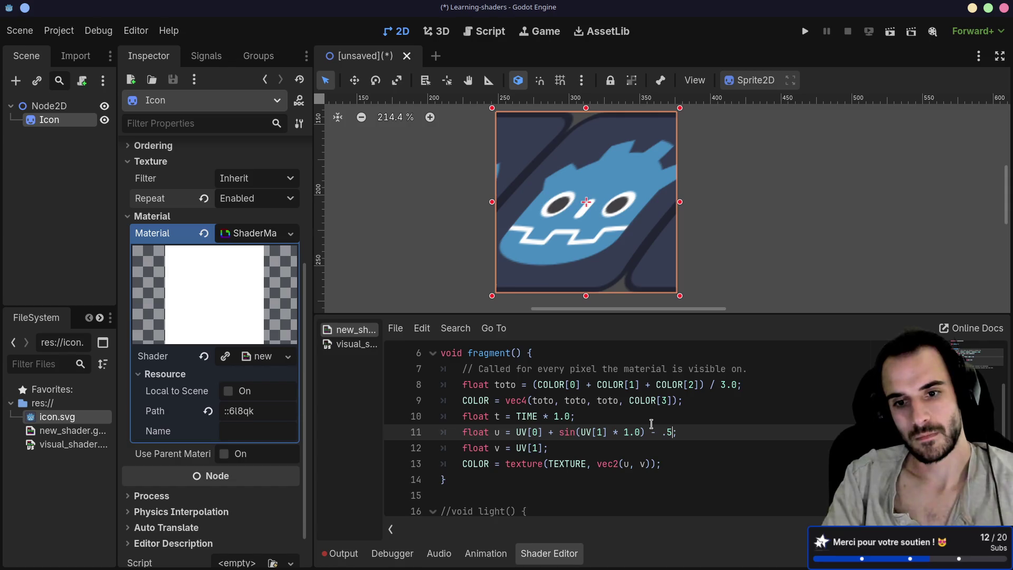
pyautogui.write(')')
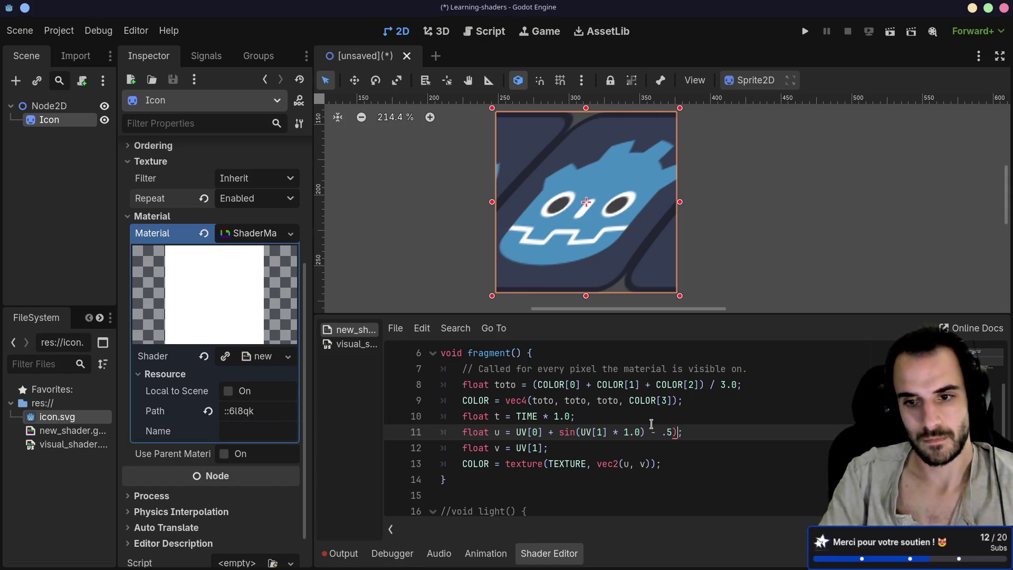
# Step: Wrap sin(UV[1] * 1.0) - .5 on line 11 in parentheses
pyautogui.click(559, 432)
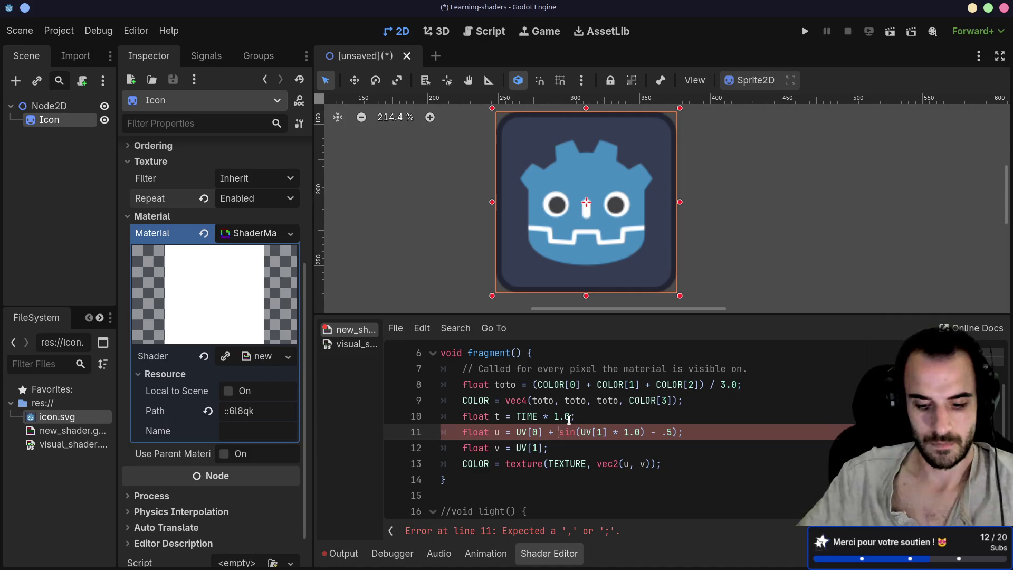
pyautogui.write('(')
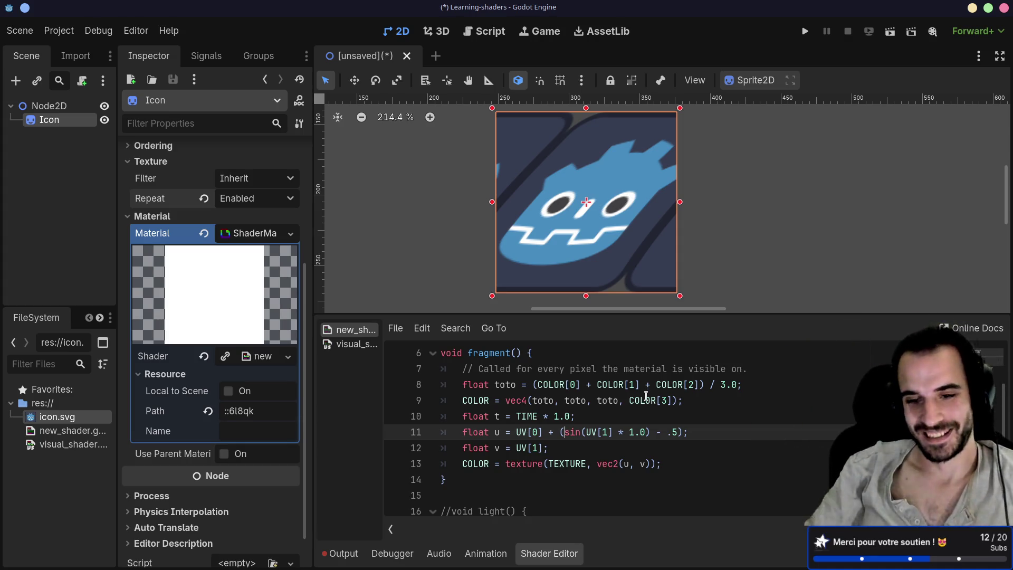
pyautogui.click(574, 431)
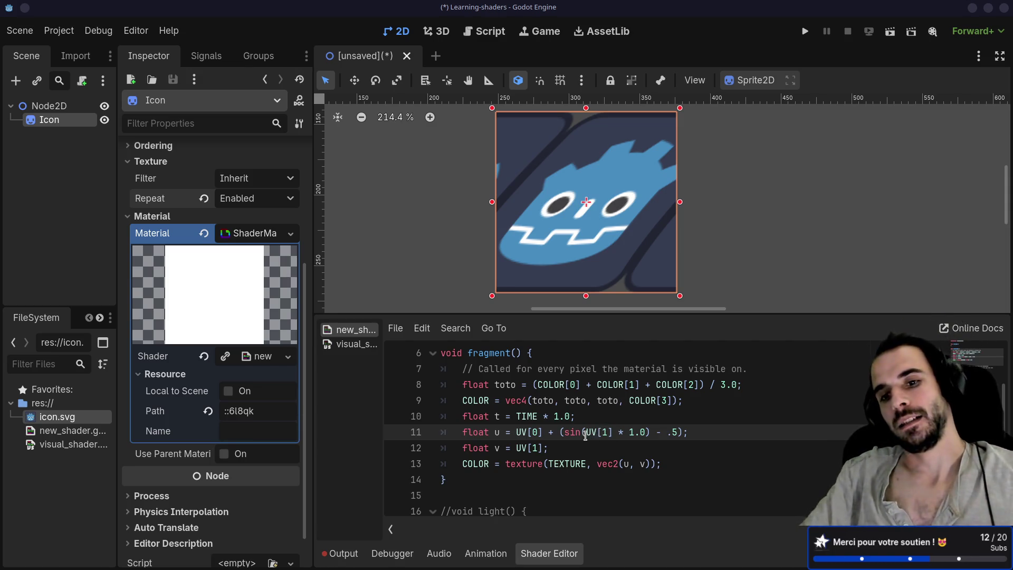
# Step: Delete the - .5 offset that follows the sine on line 11
pyautogui.moveTo(584, 433); pyautogui.dragTo(611, 434)
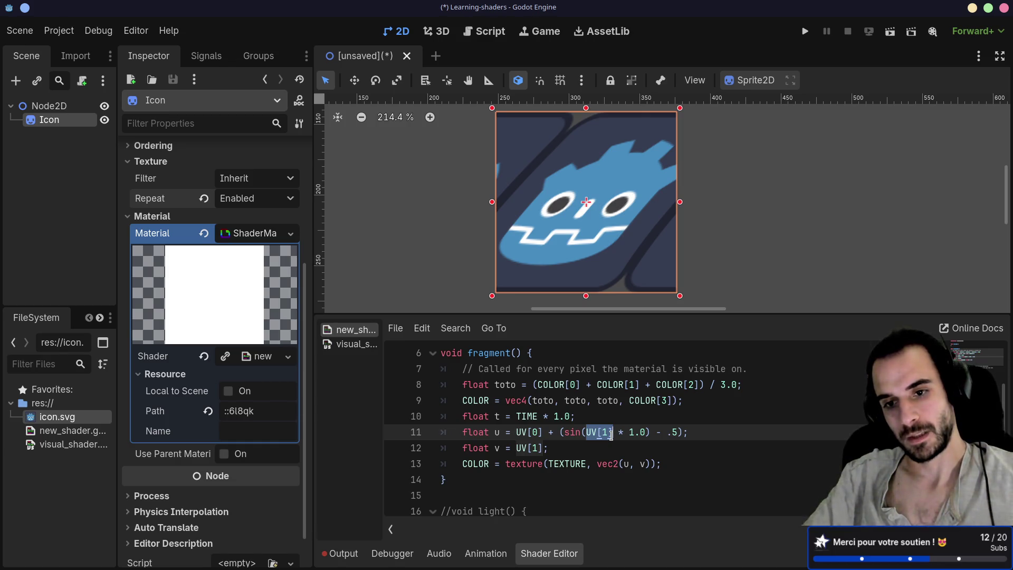
pyautogui.click(567, 442)
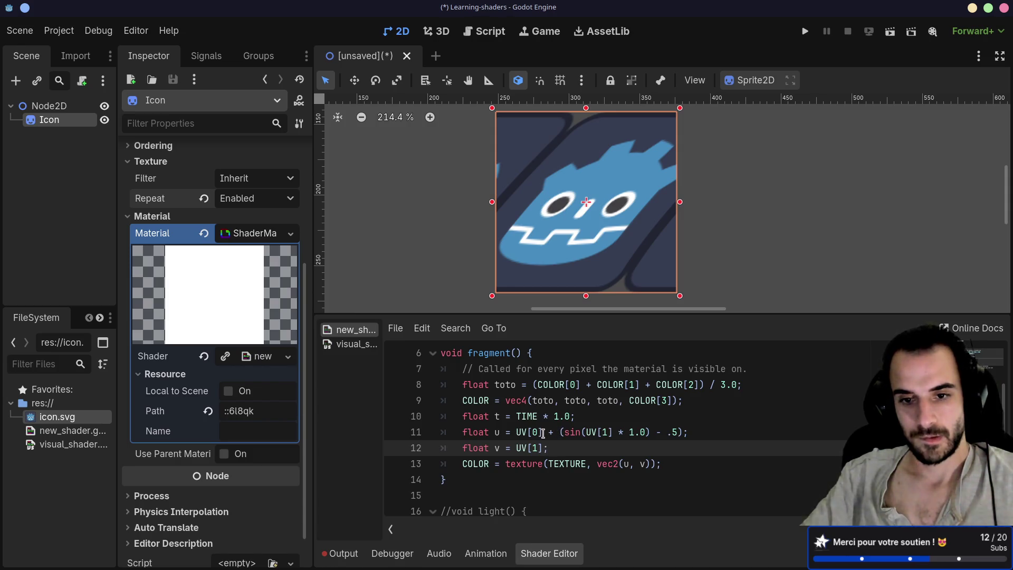
pyautogui.moveTo(543, 433); pyautogui.dragTo(511, 434)
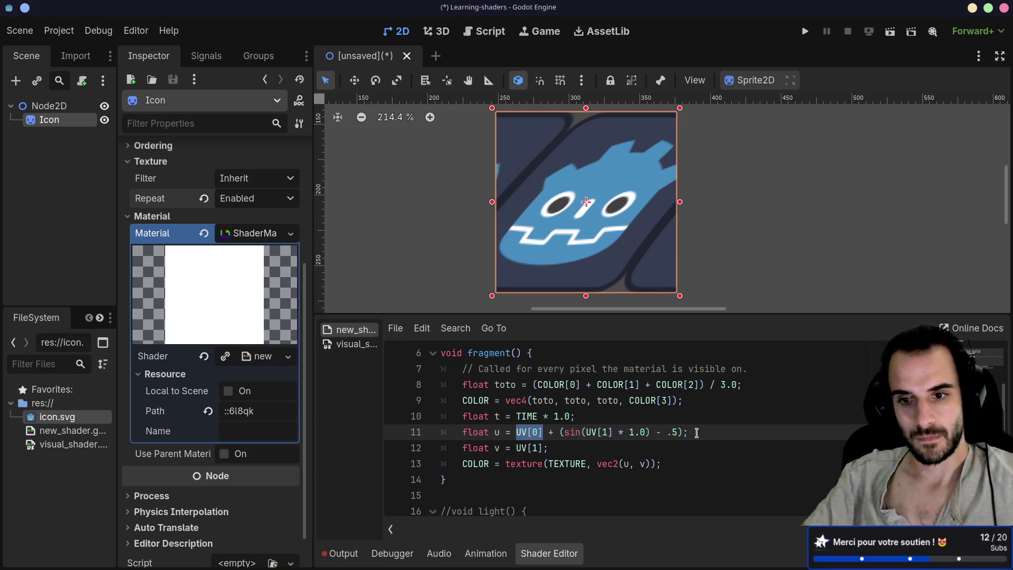
pyautogui.moveTo(677, 432); pyautogui.dragTo(652, 434)
pyautogui.press('Delete')
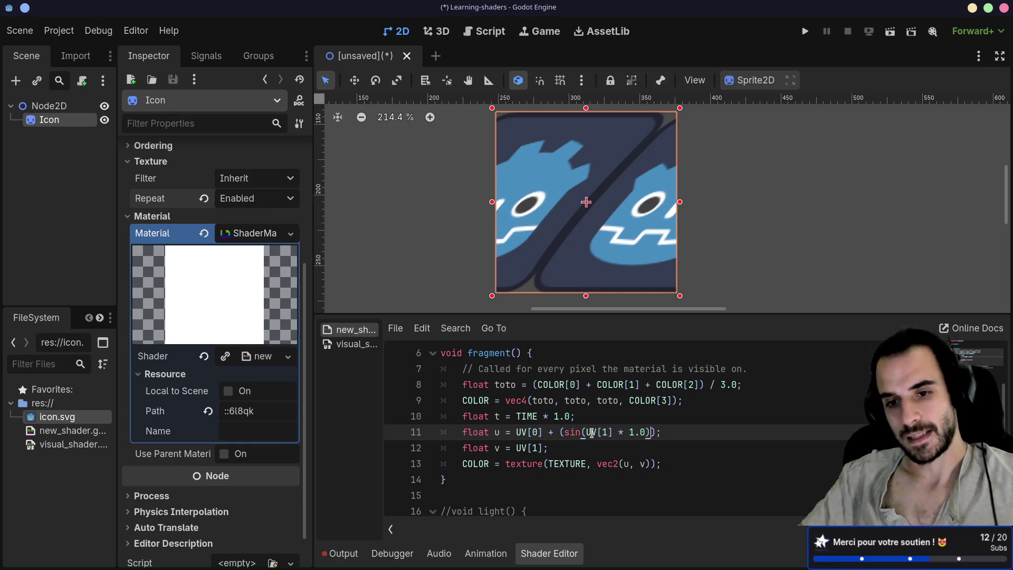
# Step: Remove sin(, the extra parenthesis and * 1.0 so line 11 reads u = UV[0] + (UV[1] - .5)
pyautogui.moveTo(584, 432); pyautogui.dragTo(618, 432)
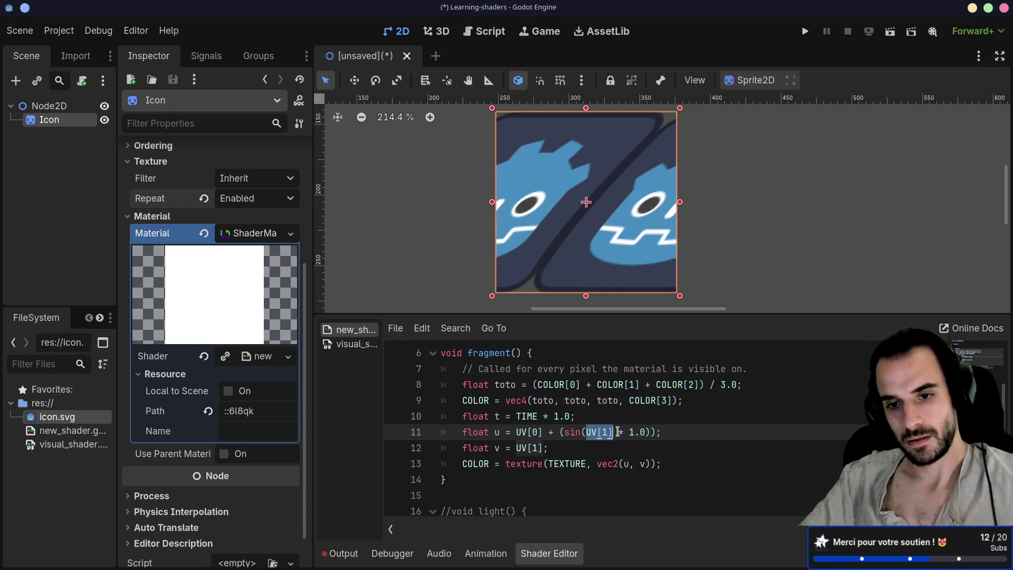
pyautogui.click(618, 432)
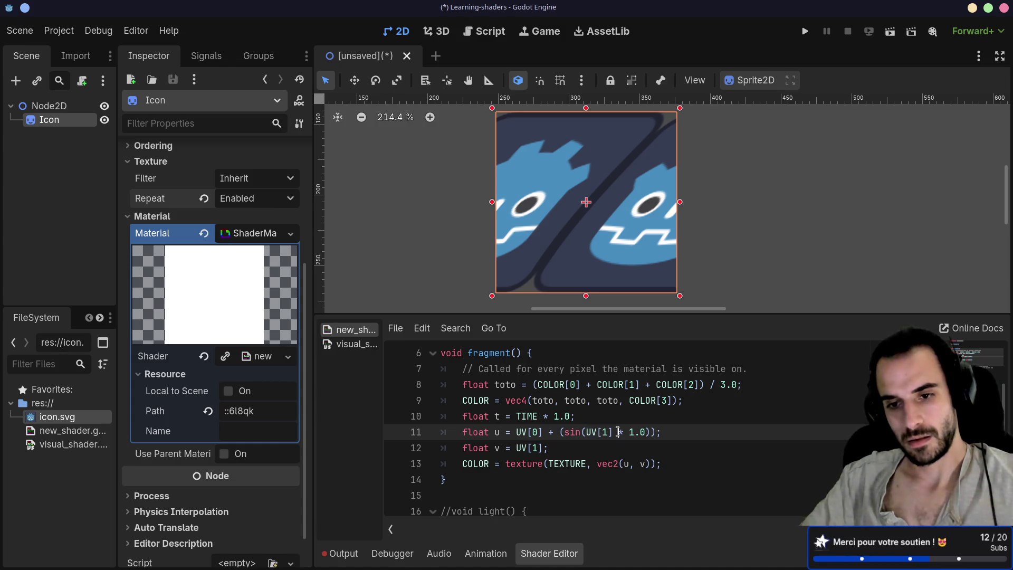
pyautogui.write('+')
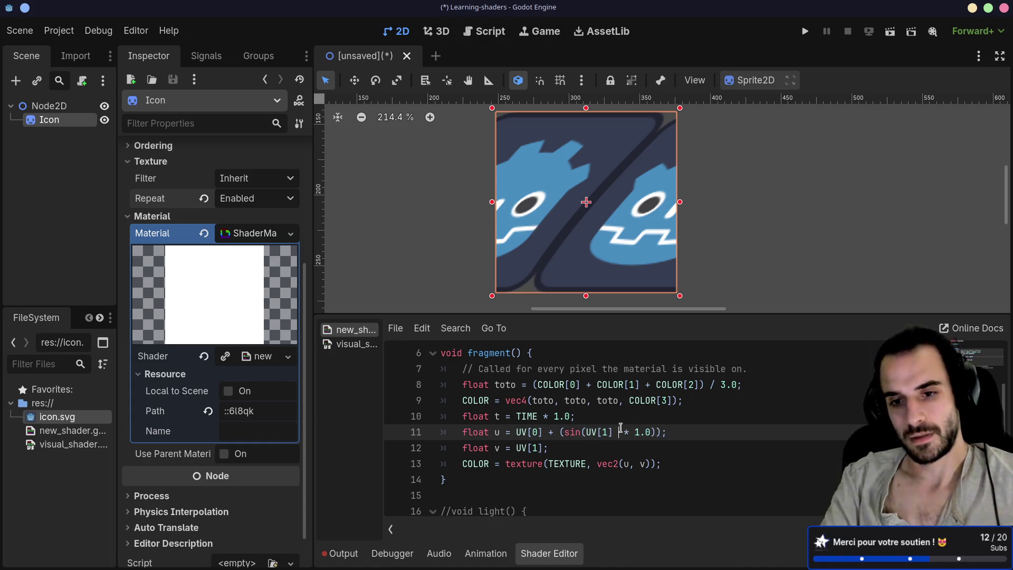
pyautogui.write(' .5')
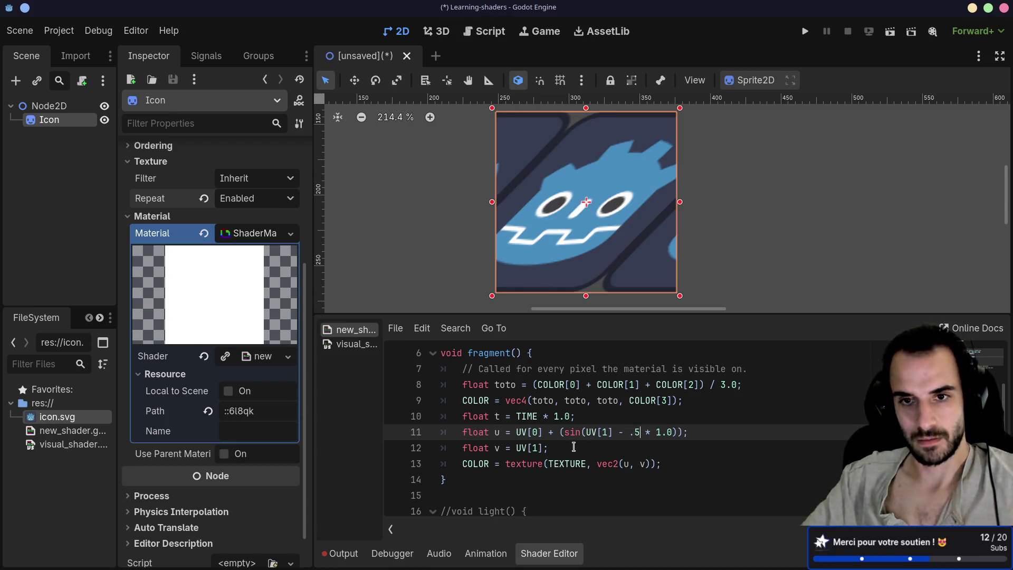
pyautogui.click(583, 431)
pyautogui.press('BackSpace')
pyautogui.press('BackSpace')
pyautogui.press('BackSpace')
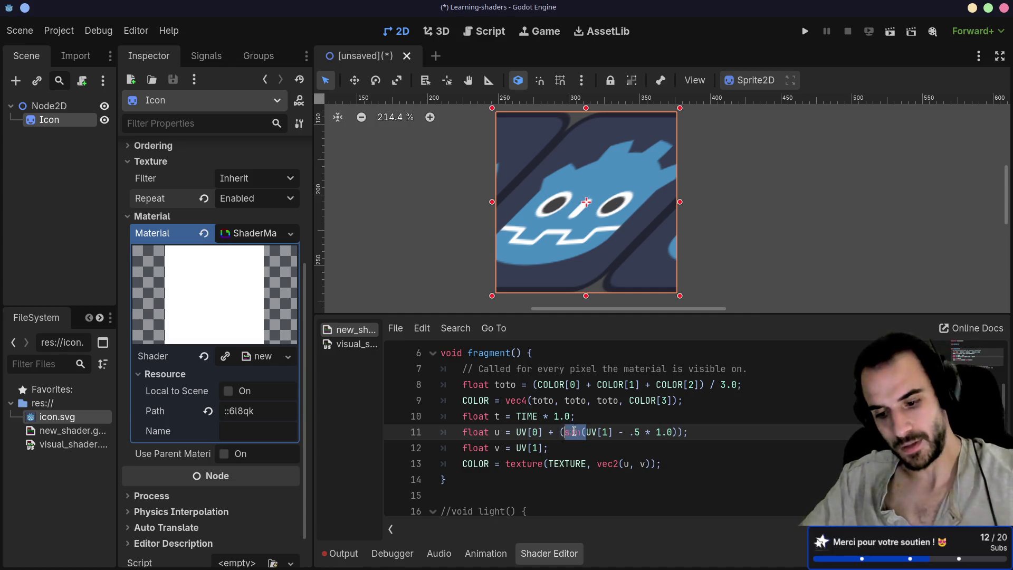
pyautogui.click(658, 432)
pyautogui.press('BackSpace')
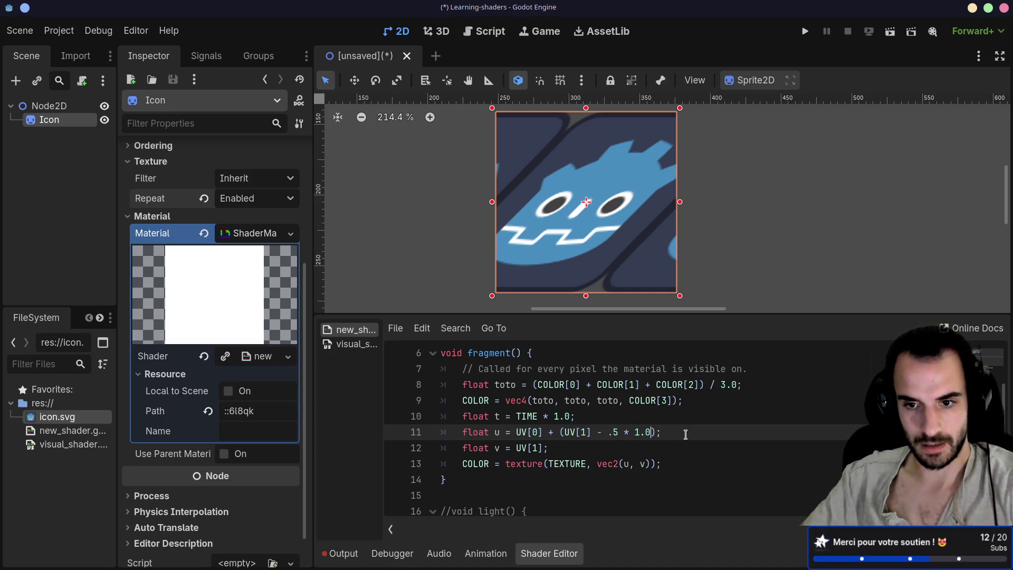
pyautogui.moveTo(624, 433); pyautogui.dragTo(651, 434)
pyautogui.press('BackSpace')
pyautogui.press('BackSpace')
pyautogui.click(596, 448)
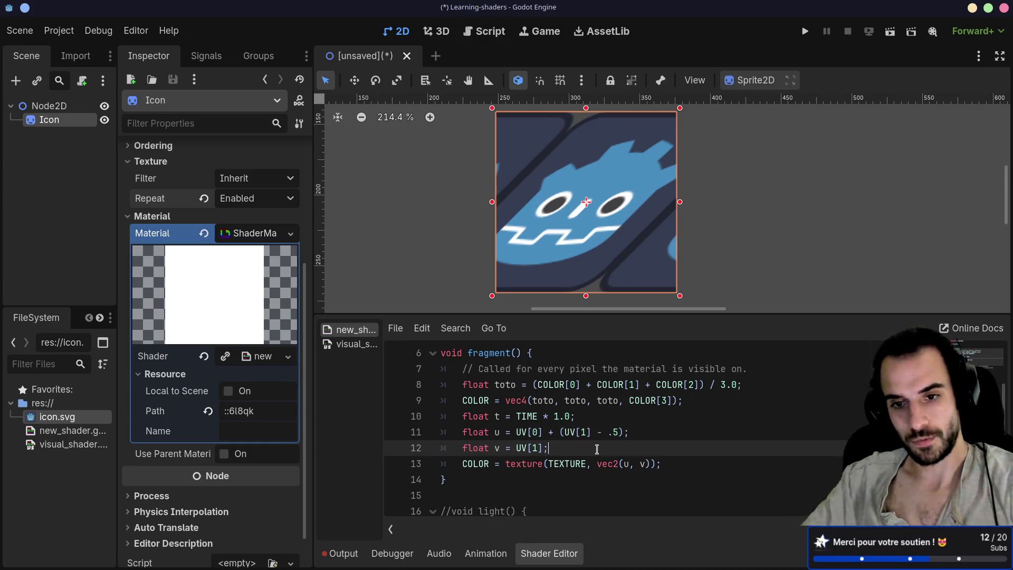
pyautogui.click(602, 432)
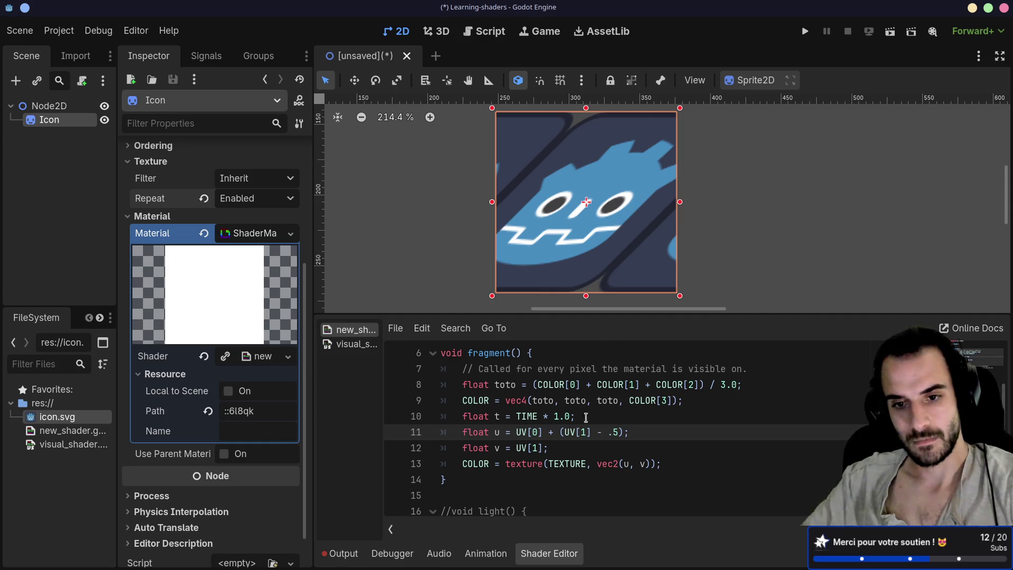
pyautogui.moveTo(559, 432); pyautogui.dragTo(591, 433)
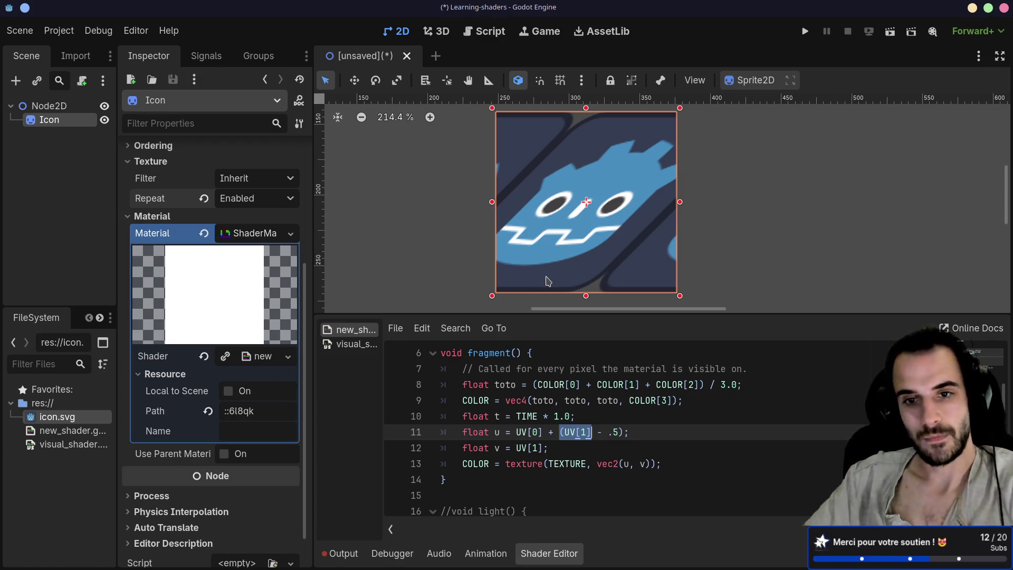
pyautogui.click(575, 432)
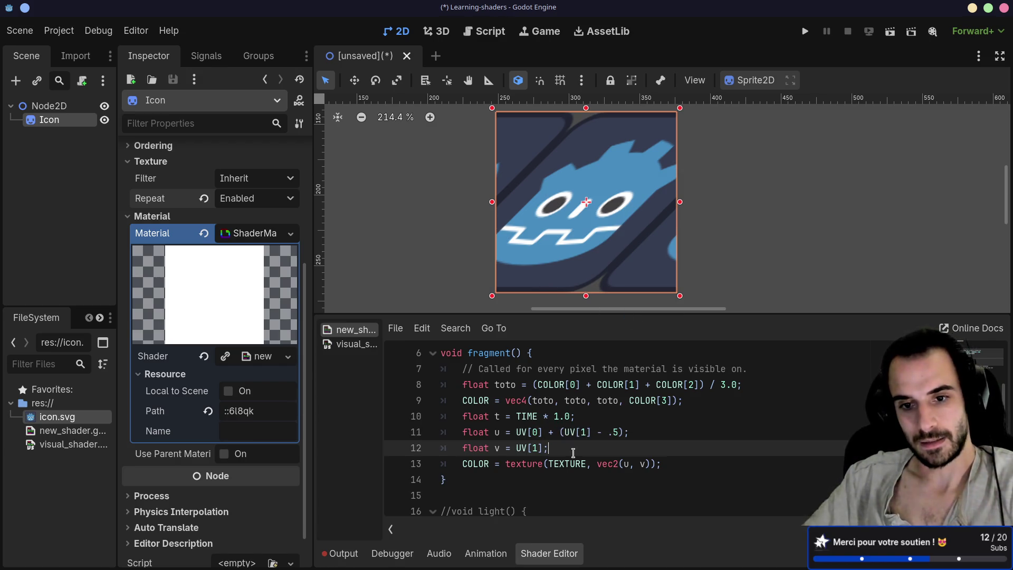
pyautogui.click(575, 448)
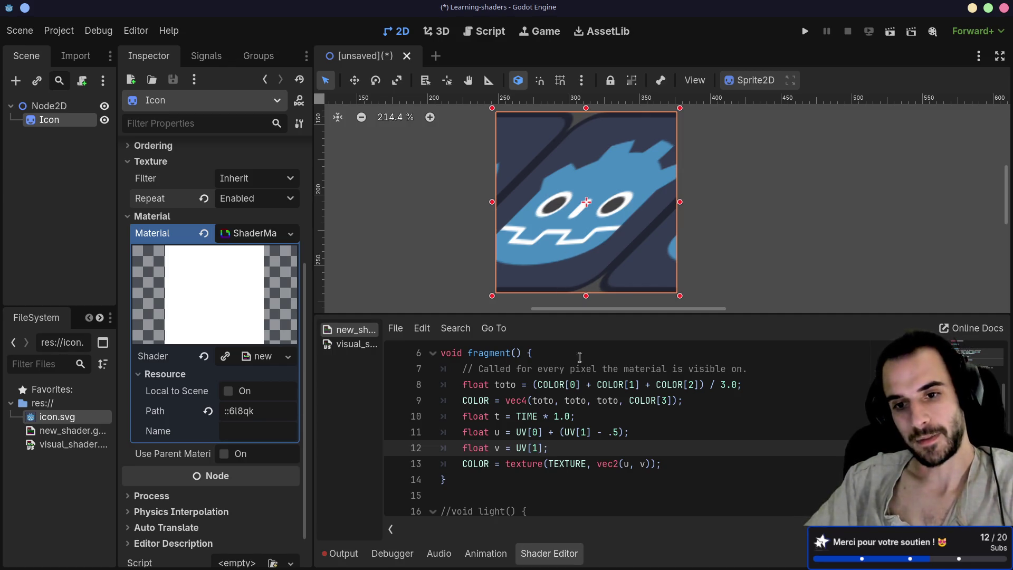
pyautogui.click(558, 432)
pyautogui.moveTo(570, 433); pyautogui.dragTo(623, 433)
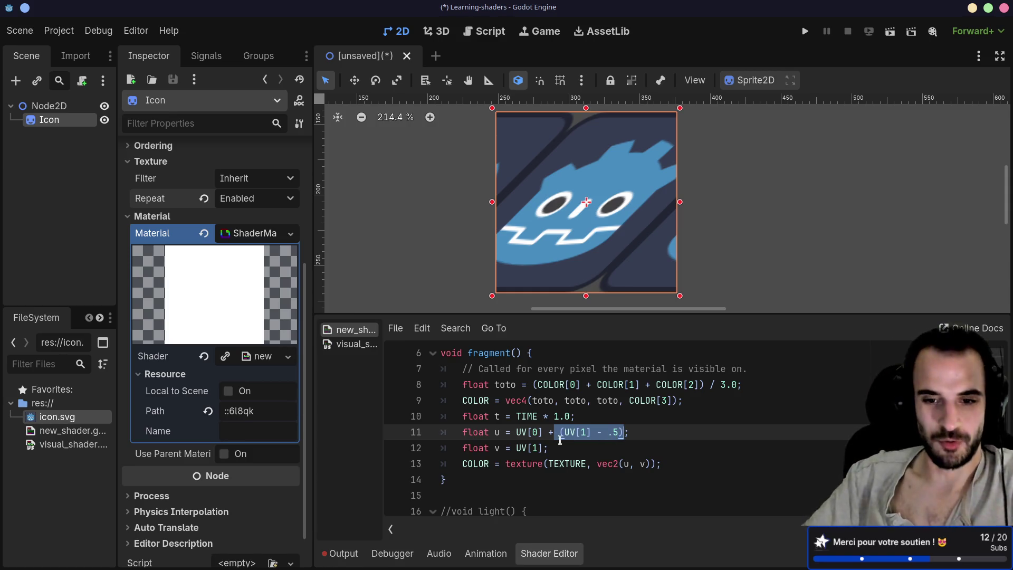
# Step: Insert an empty line inside the vertex() function body
pyautogui.scroll(2, 554, 449)
pyautogui.scroll(-3, 501, 432)
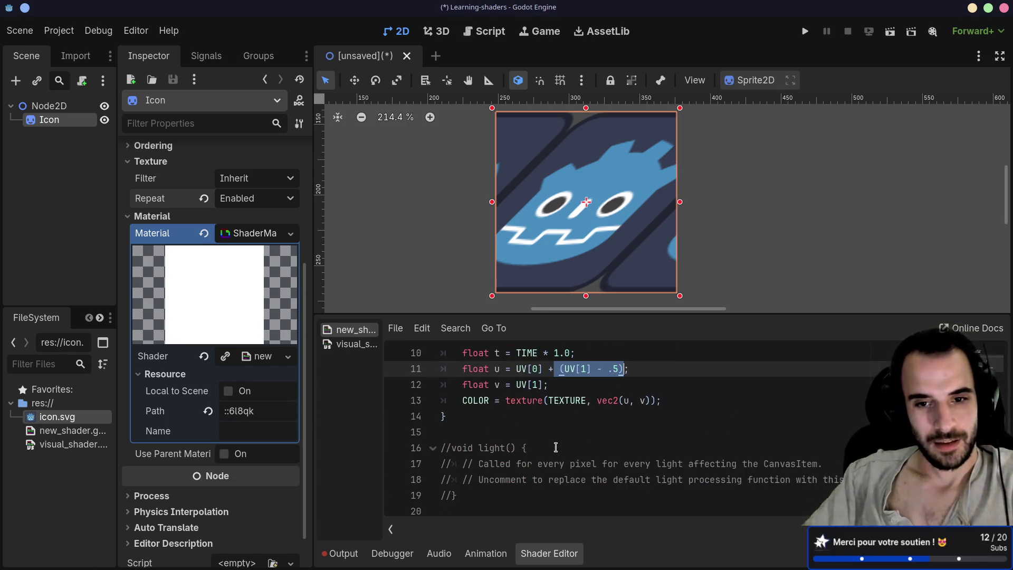
pyautogui.scroll(3, 469, 419)
pyautogui.click(448, 416)
pyautogui.doubleClick(444, 400)
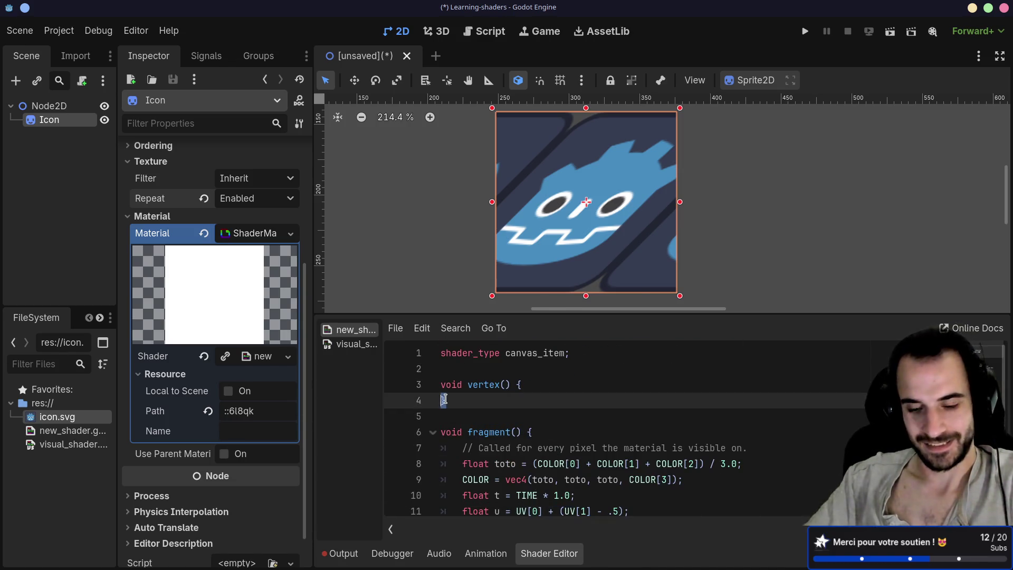
pyautogui.click(444, 400)
pyautogui.press('Return')
pyautogui.click(460, 395)
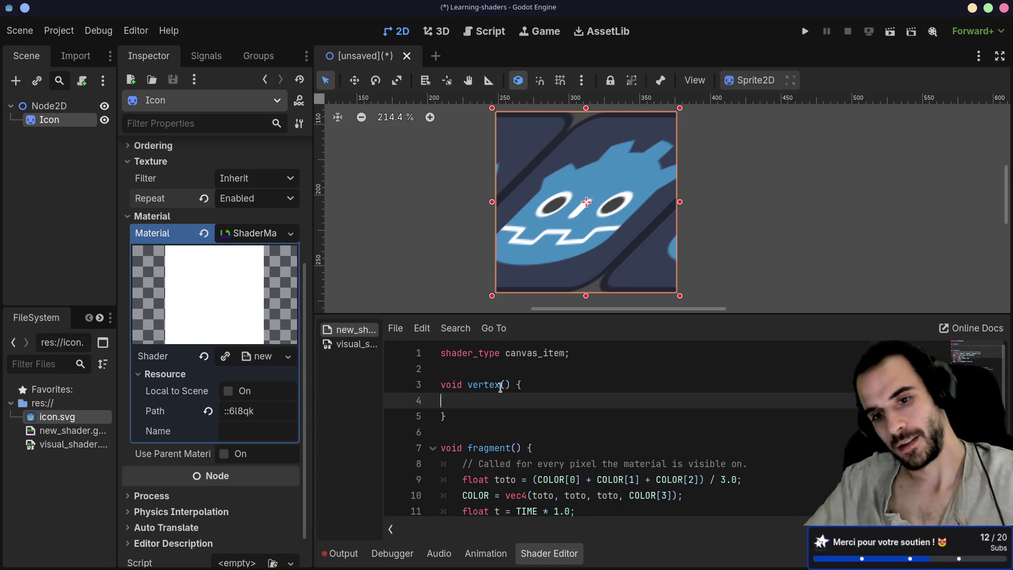
# Step: Make the shader editor panel slightly taller
pyautogui.scroll(-3, 501, 393)
pyautogui.scroll(1, 520, 399)
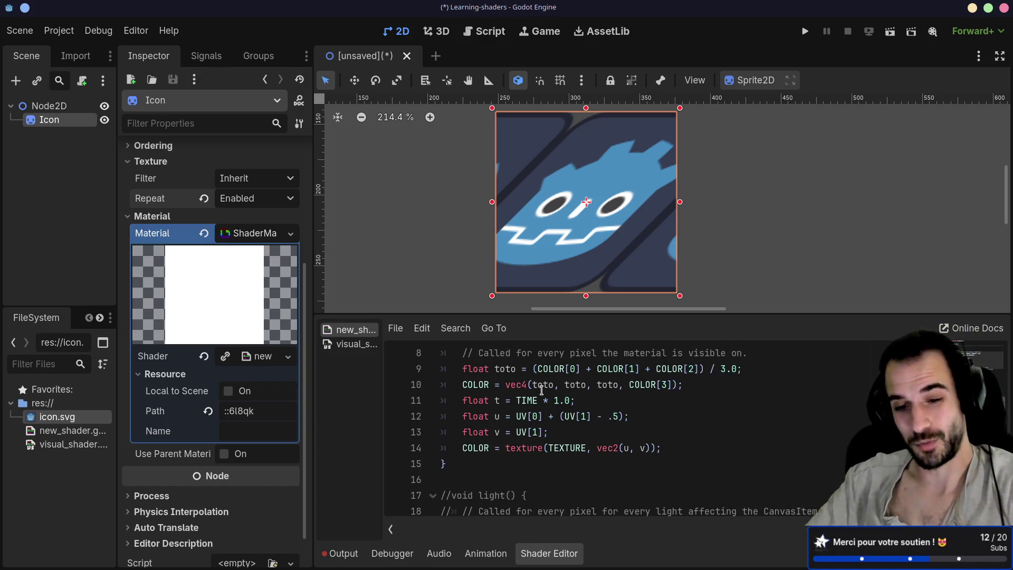
pyautogui.scroll(-1, 541, 390)
pyautogui.scroll(1, 542, 391)
pyautogui.moveTo(580, 315); pyautogui.dragTo(580, 290)
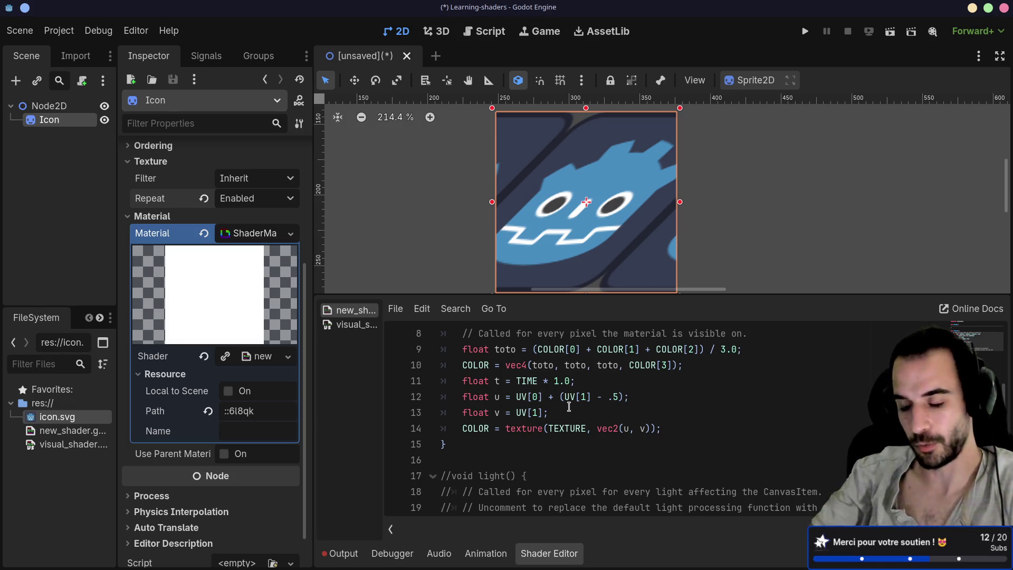
pyautogui.scroll(1, 570, 406)
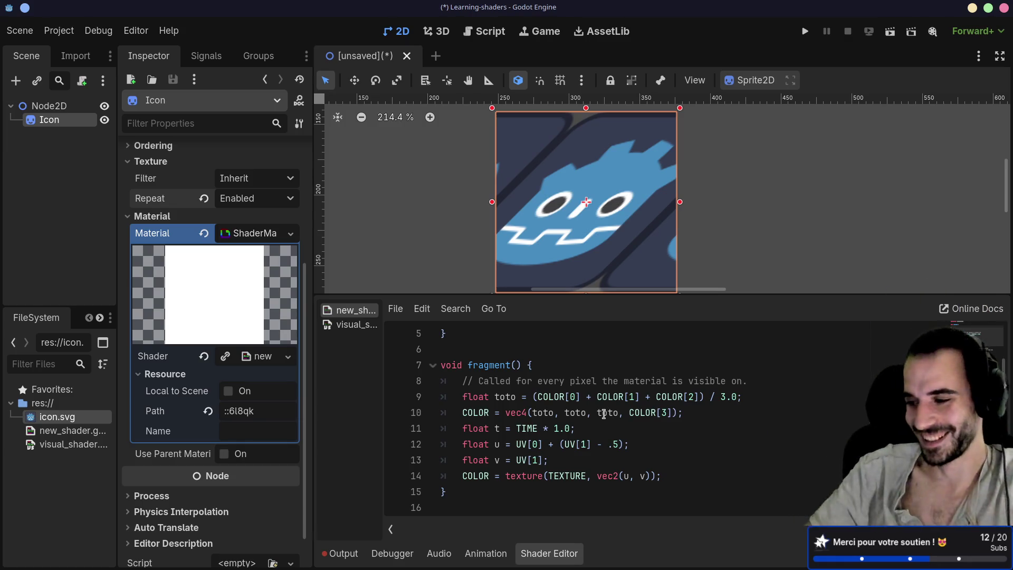
pyautogui.scroll(-2, 622, 442)
pyautogui.scroll(1, 623, 440)
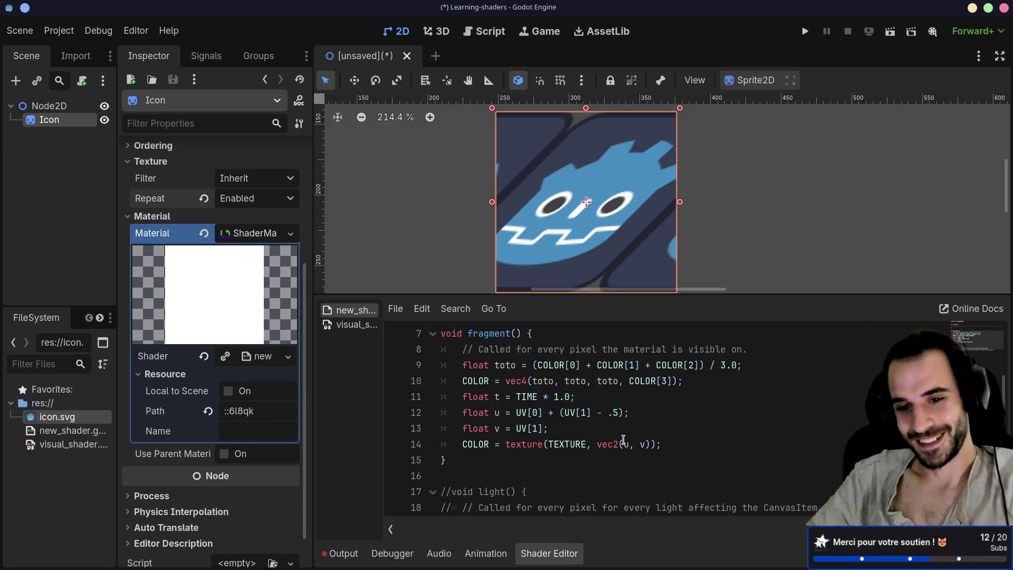
pyautogui.scroll(2, 624, 440)
pyautogui.scroll(-2, 624, 422)
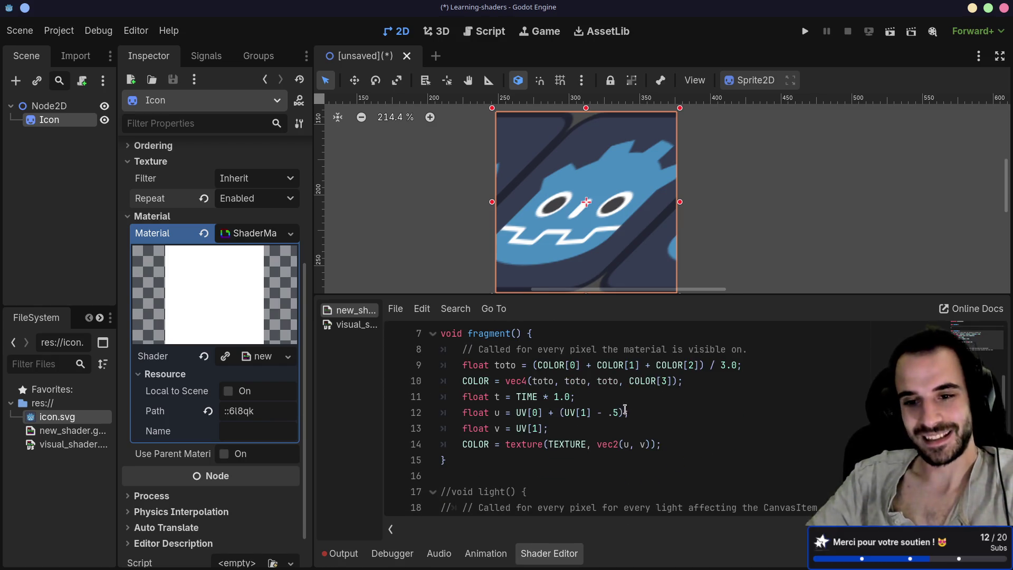
pyautogui.click(625, 411)
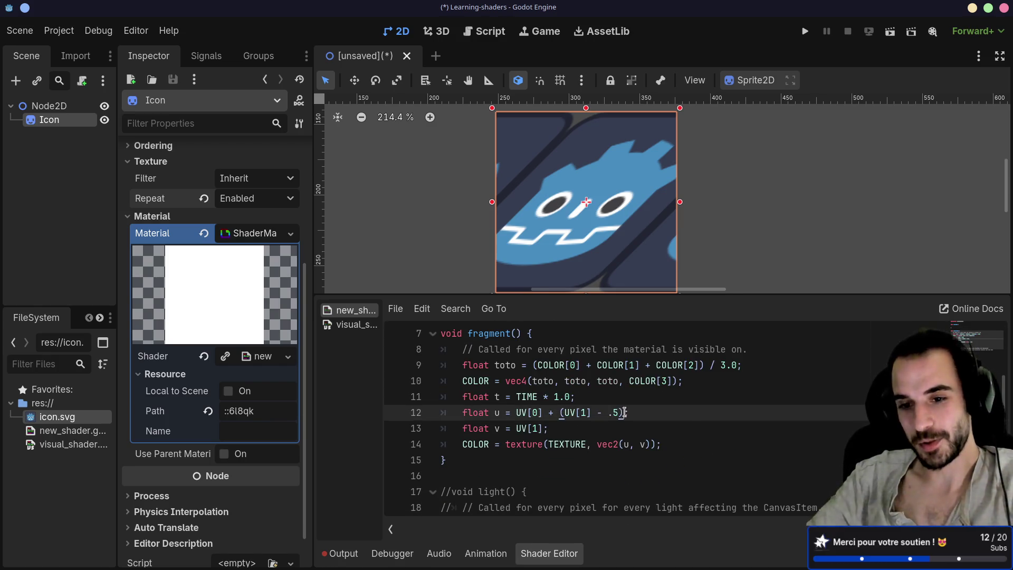
pyautogui.click(568, 438)
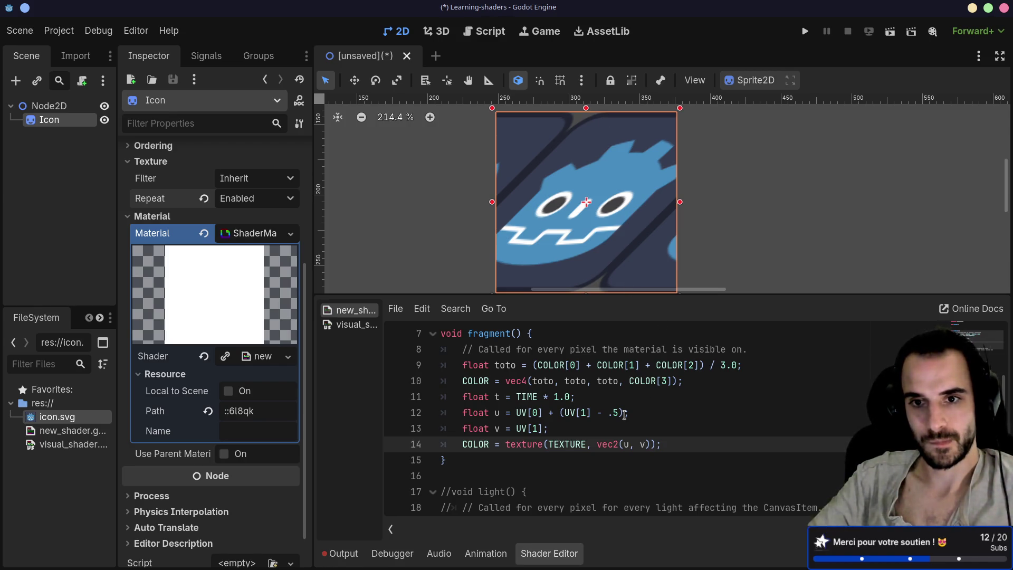
pyautogui.click(624, 413)
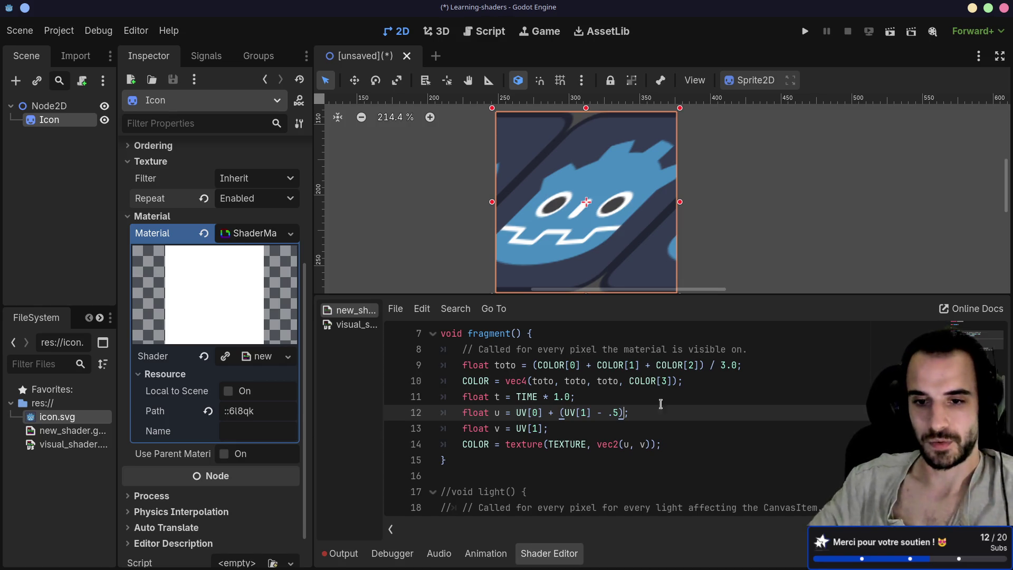
# Step: Rewrite line 12 so u reads UV[0] + (UV[1] - .5 * t), removing the sin wrapper
pyautogui.write('sin')
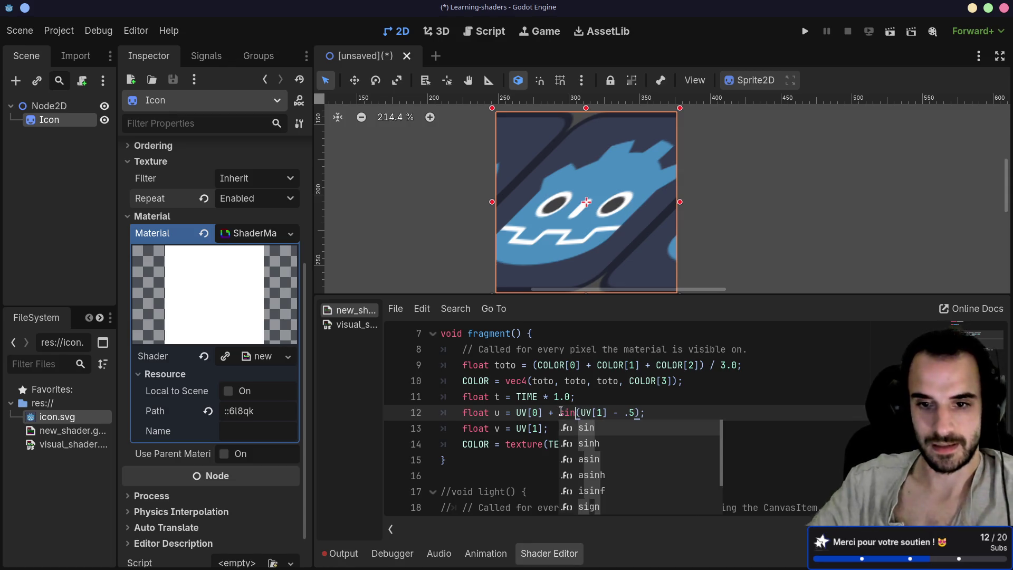
pyautogui.click(657, 381)
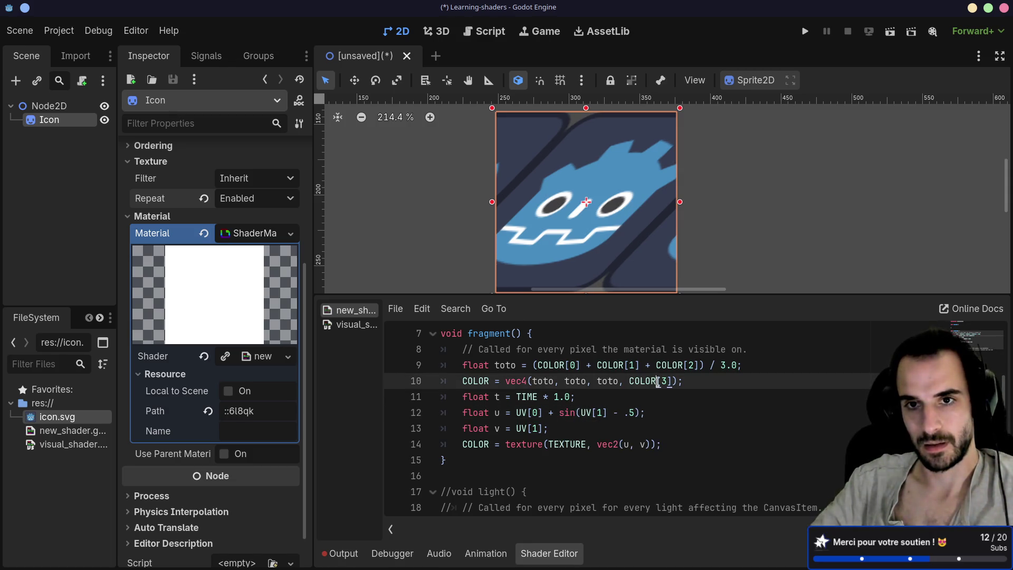
pyautogui.click(638, 413)
pyautogui.write('* t')
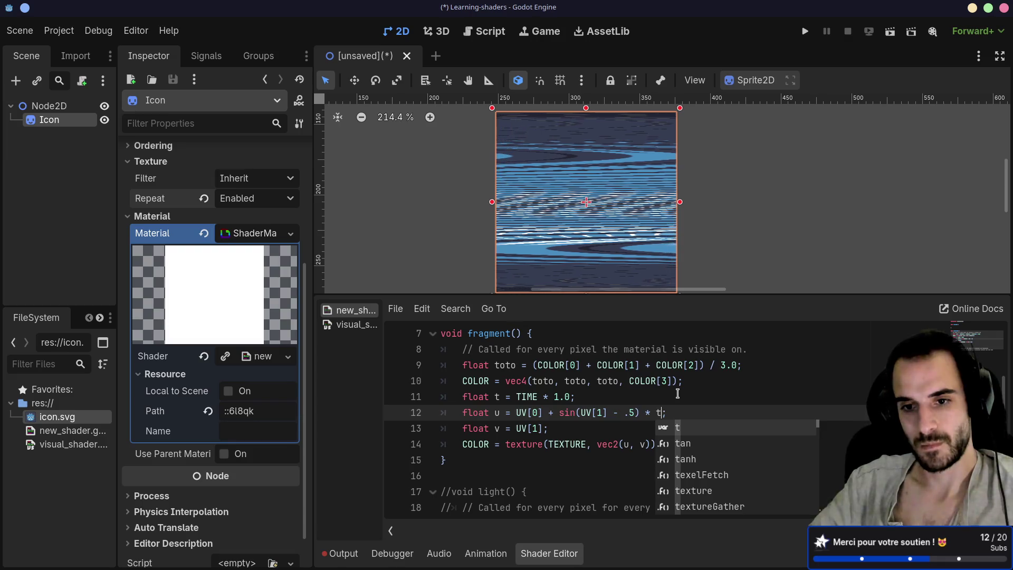
pyautogui.click(609, 412)
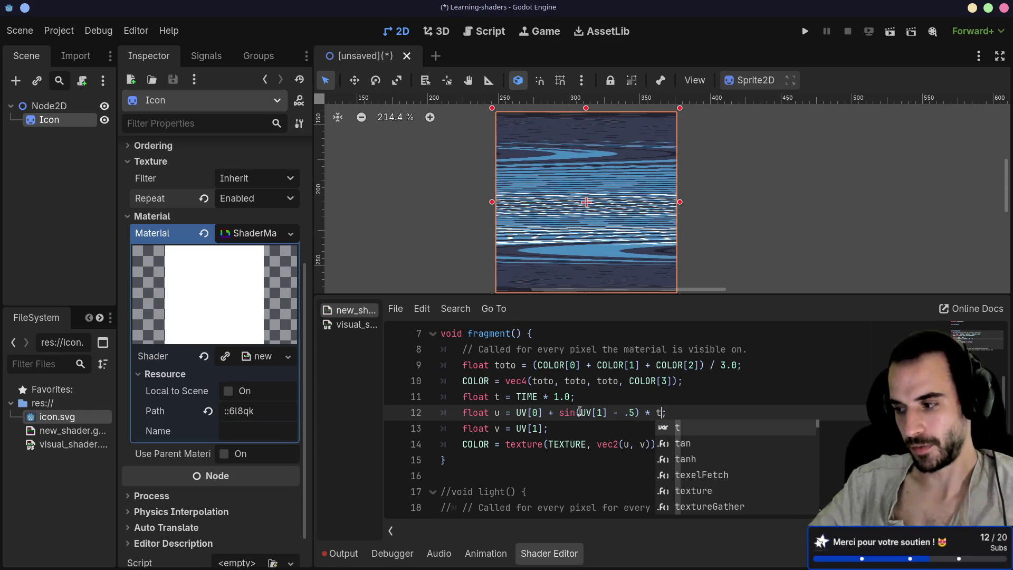
pyautogui.moveTo(579, 412); pyautogui.dragTo(559, 416)
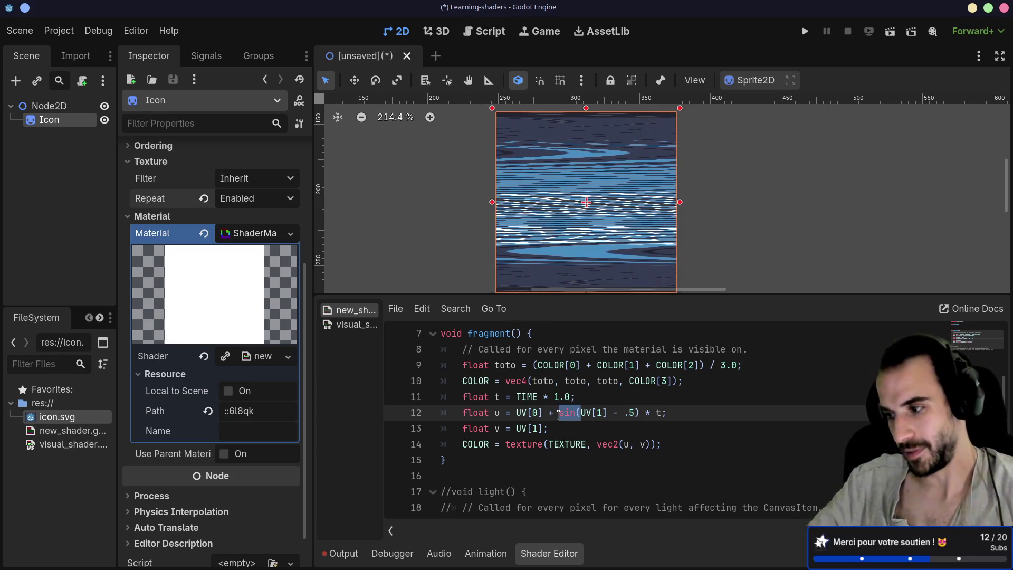
pyautogui.press('BackSpace')
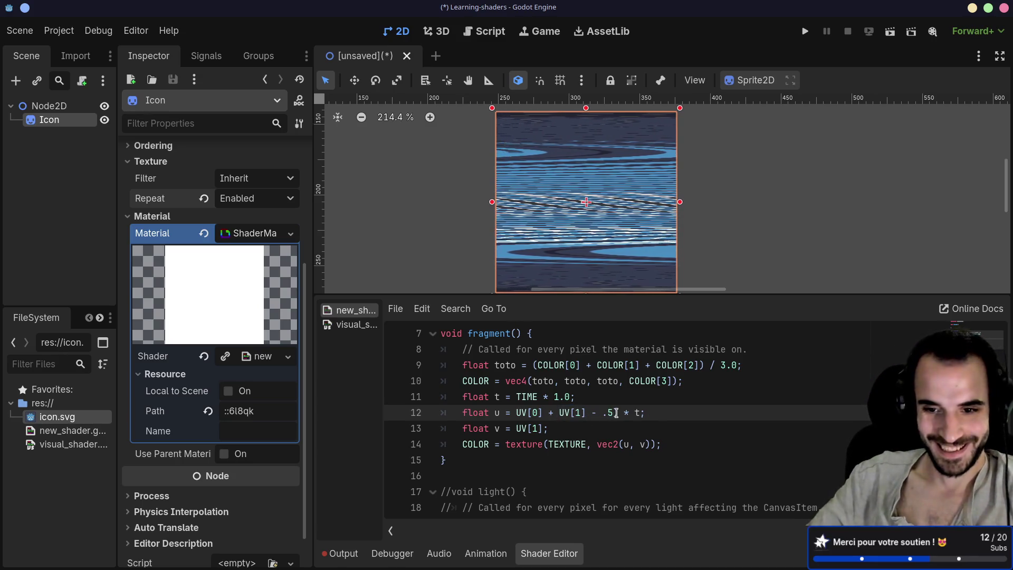
pyautogui.click(616, 414)
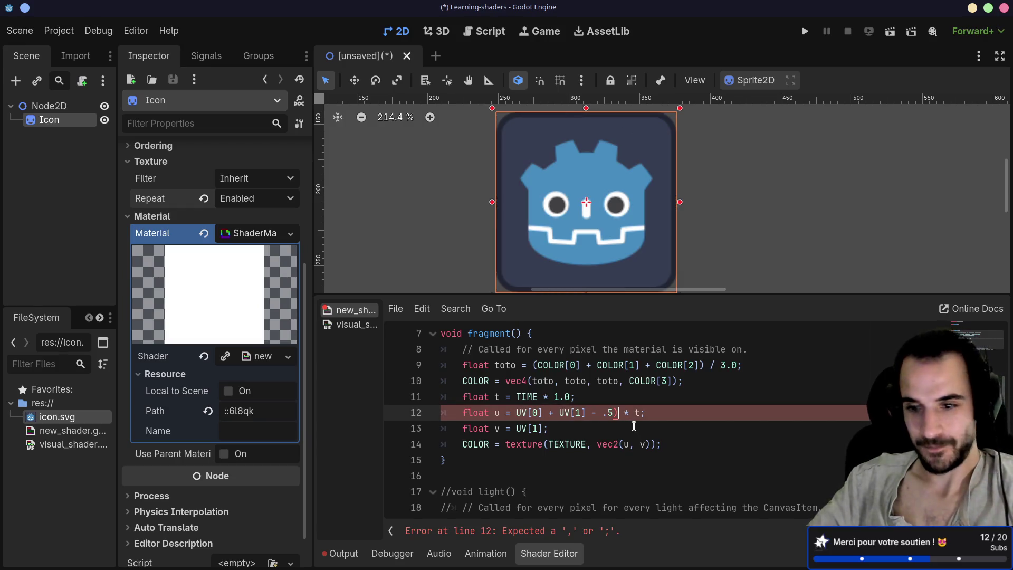
pyautogui.press('BackSpace')
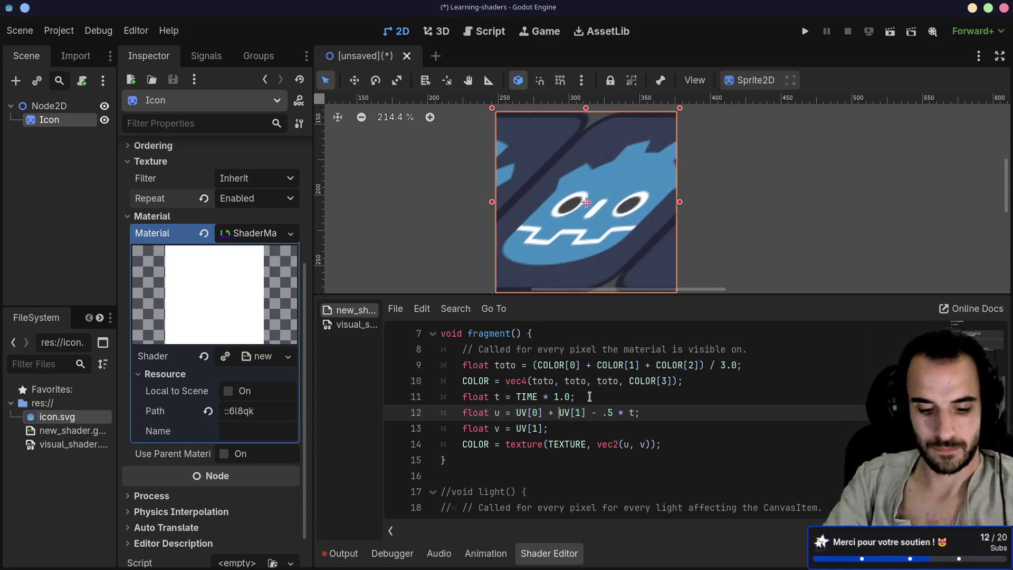
pyautogui.write('(')
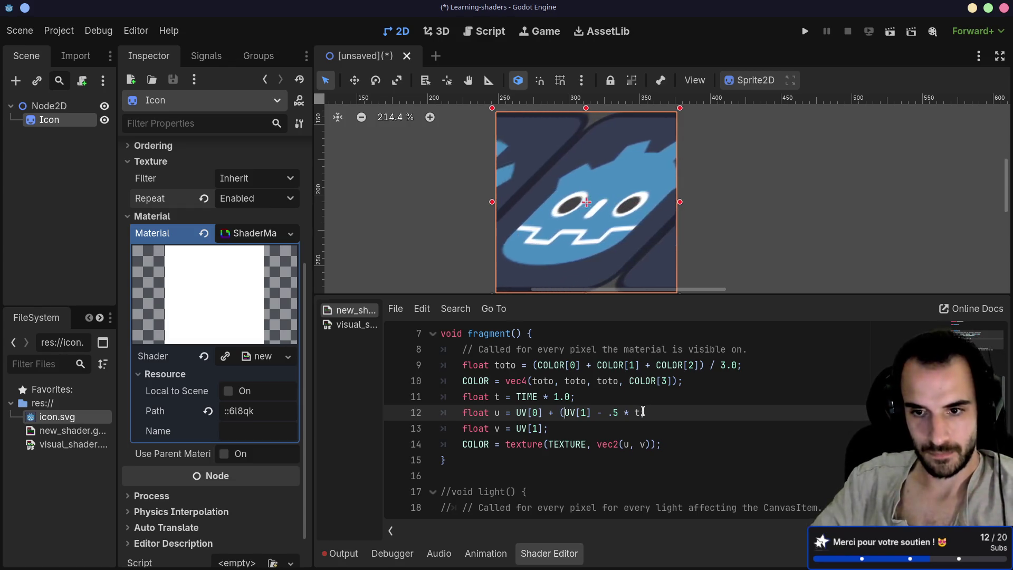
pyautogui.click(642, 412)
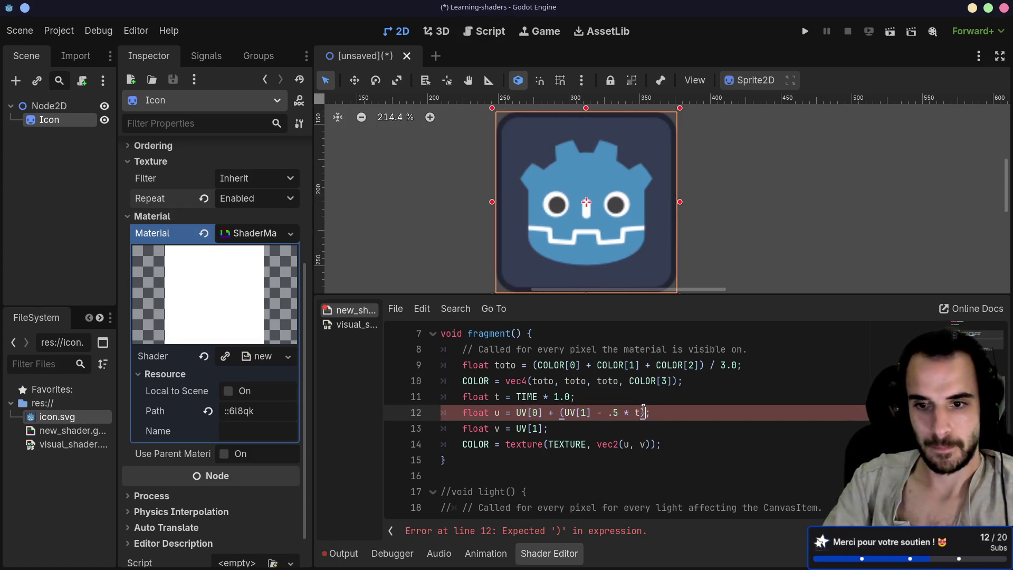
pyautogui.write(')')
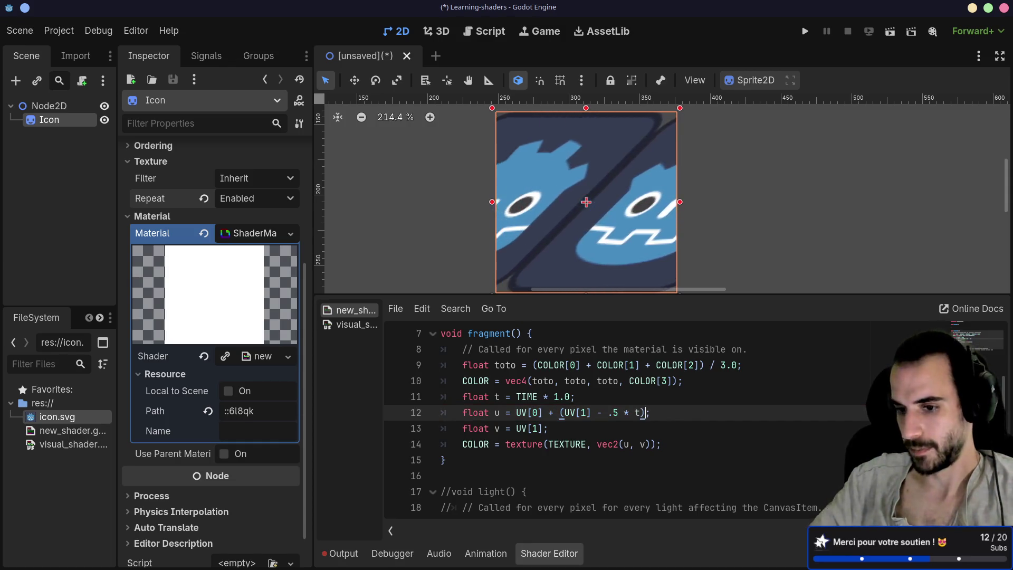
# Step: Switch from Godot to another application window
pyautogui.hotkey('alt', 'Tab')
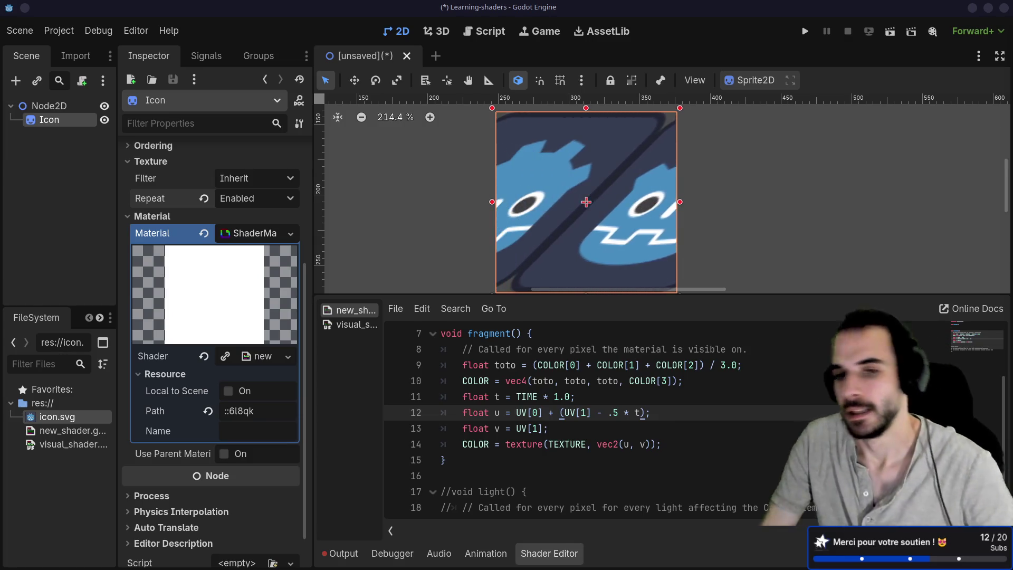
# Step: Edit line 12's u offset, adding * .5 after UV[1] and a stray 's' before (UV[1]
pyautogui.click(577, 172)
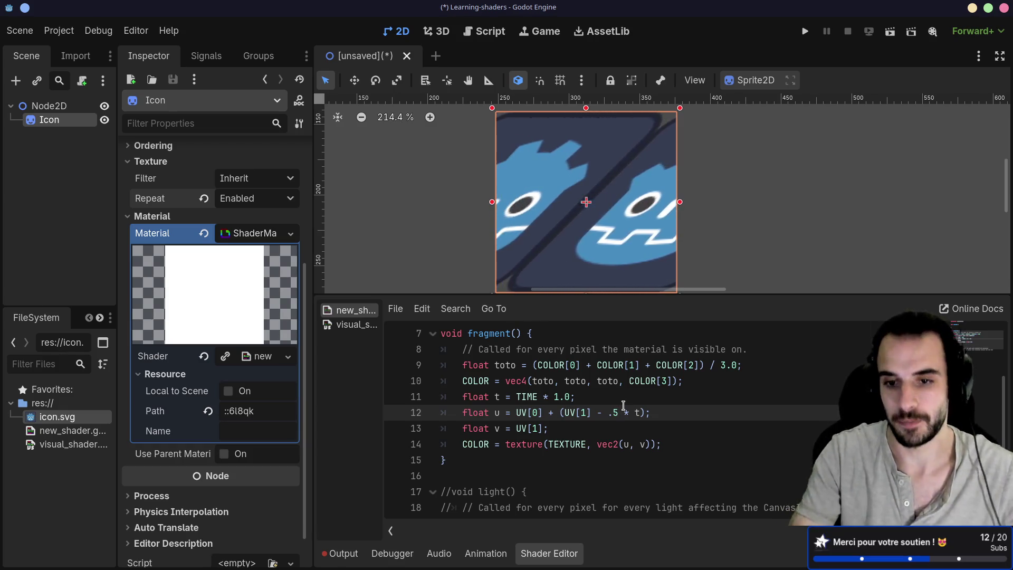
pyautogui.click(624, 405)
pyautogui.press('BackSpace')
pyautogui.press('BackSpace')
pyautogui.press('BackSpace')
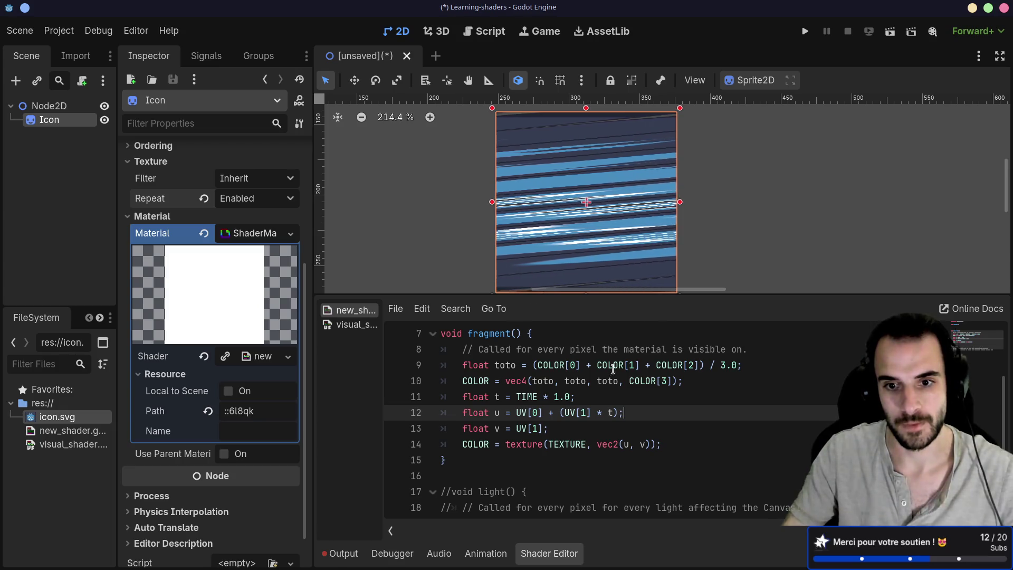
pyautogui.click(593, 412)
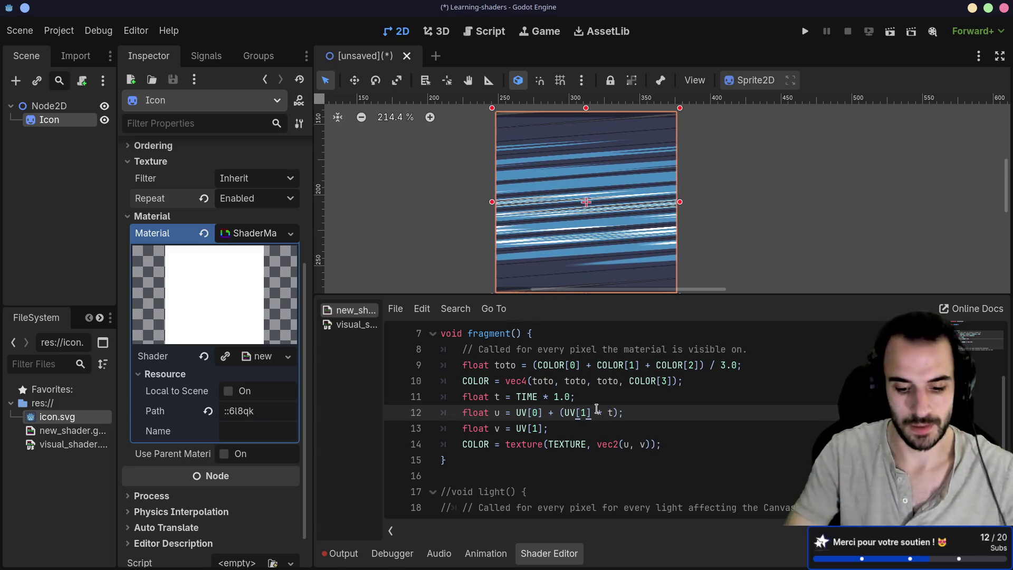
pyautogui.write('* ')
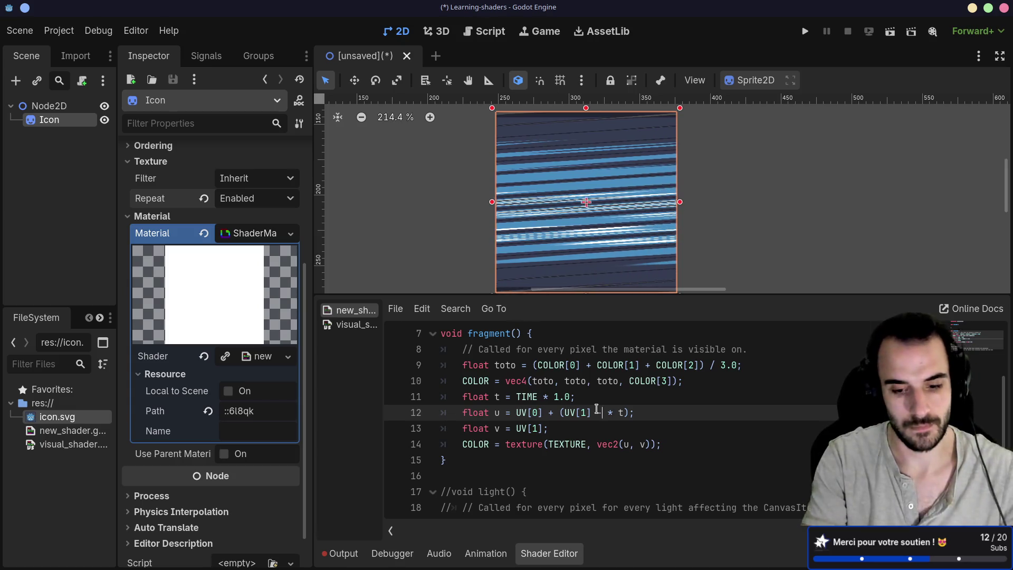
pyautogui.write('. ')
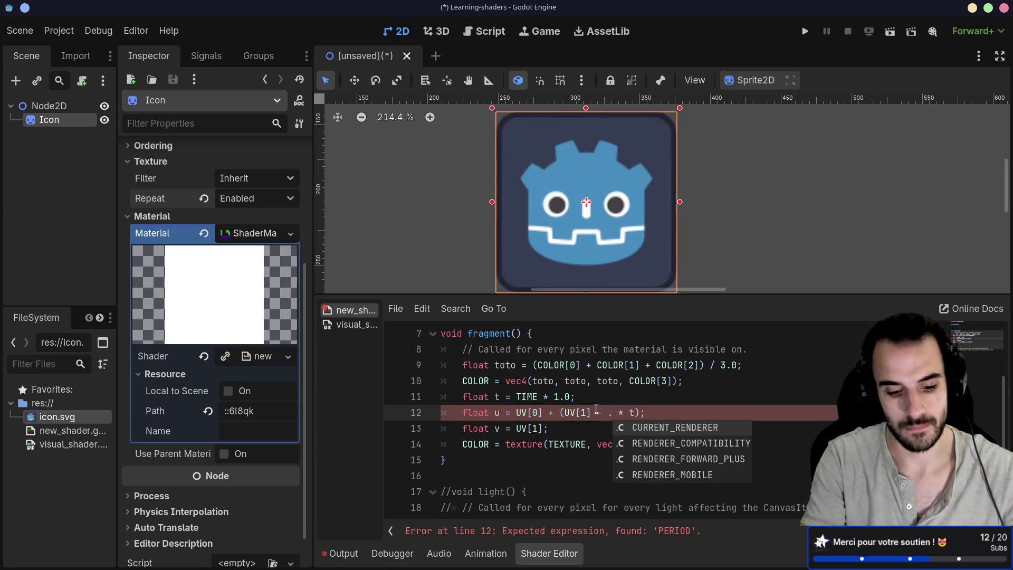
pyautogui.write('5')
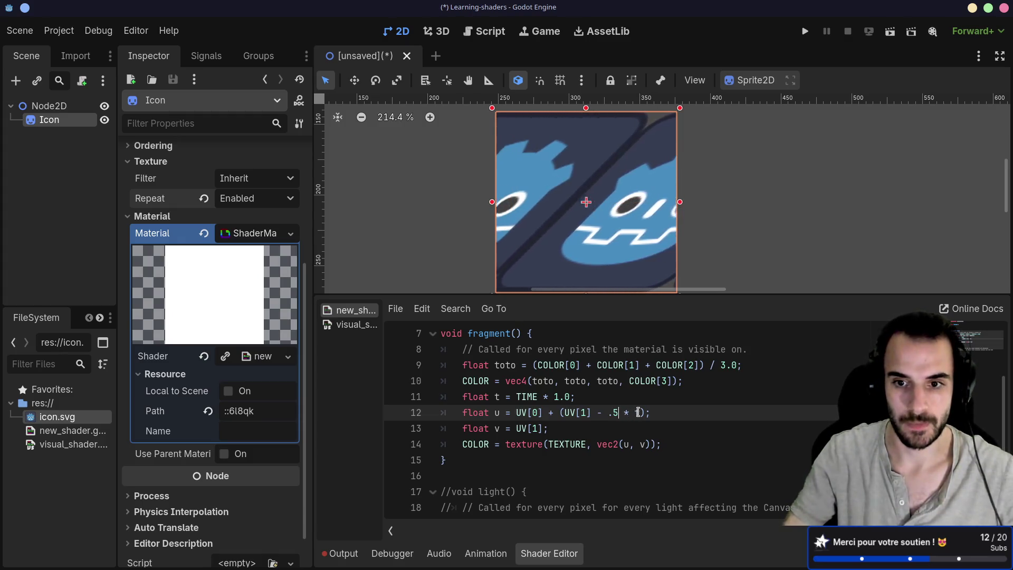
pyautogui.click(560, 412)
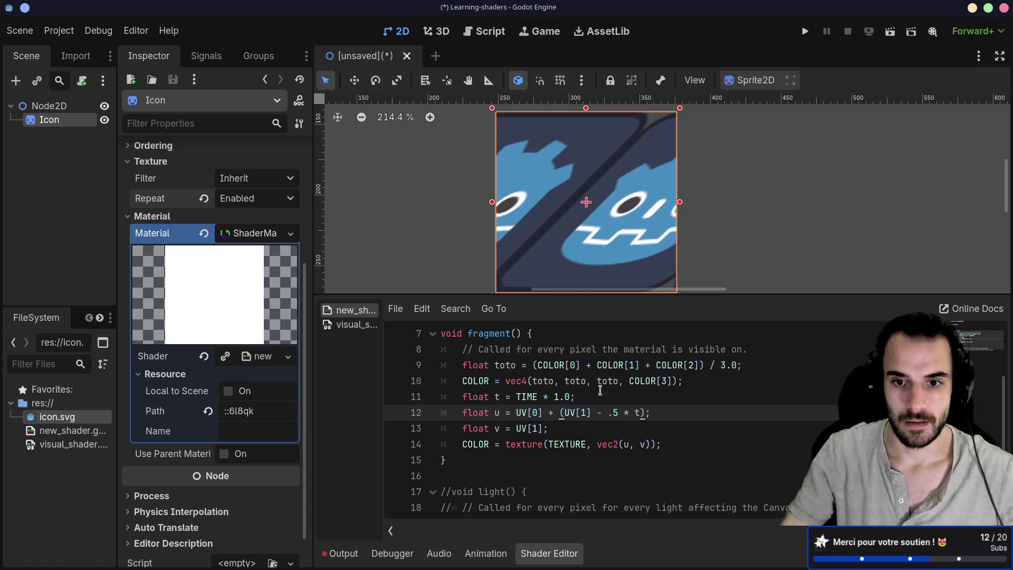
pyautogui.write('s')
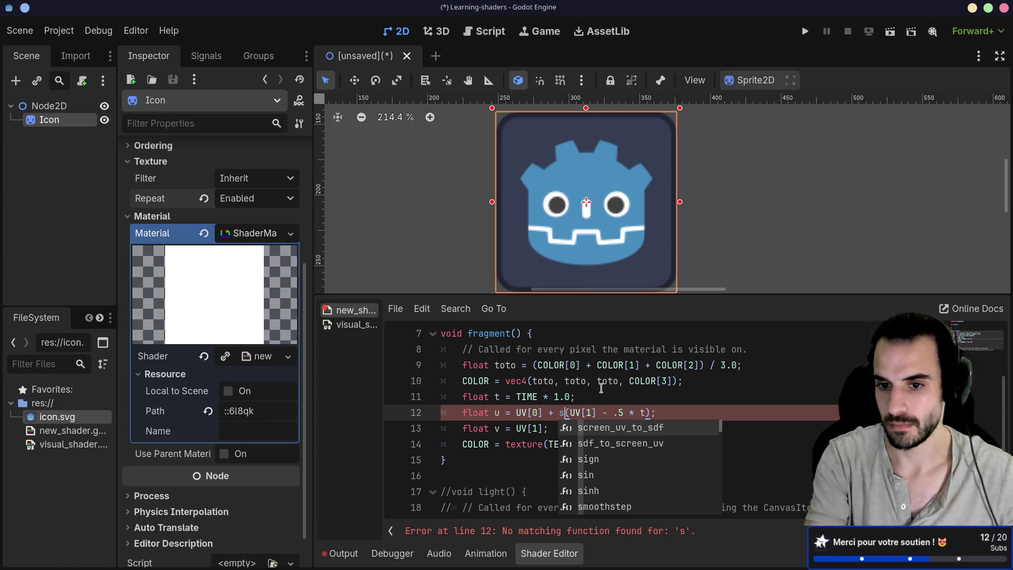
pyautogui.press('BackSpace')
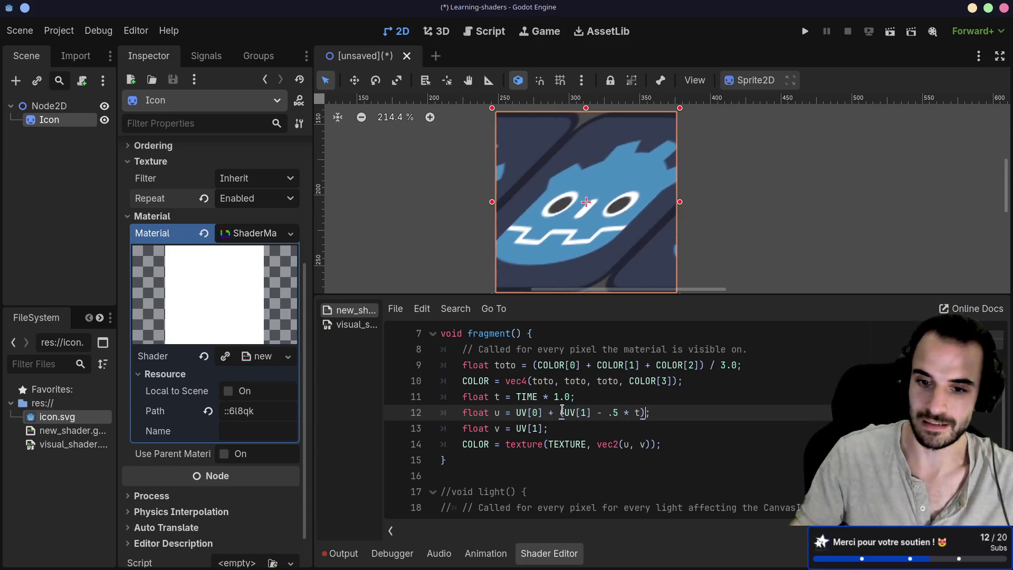
pyautogui.moveTo(560, 411); pyautogui.dragTo(669, 411)
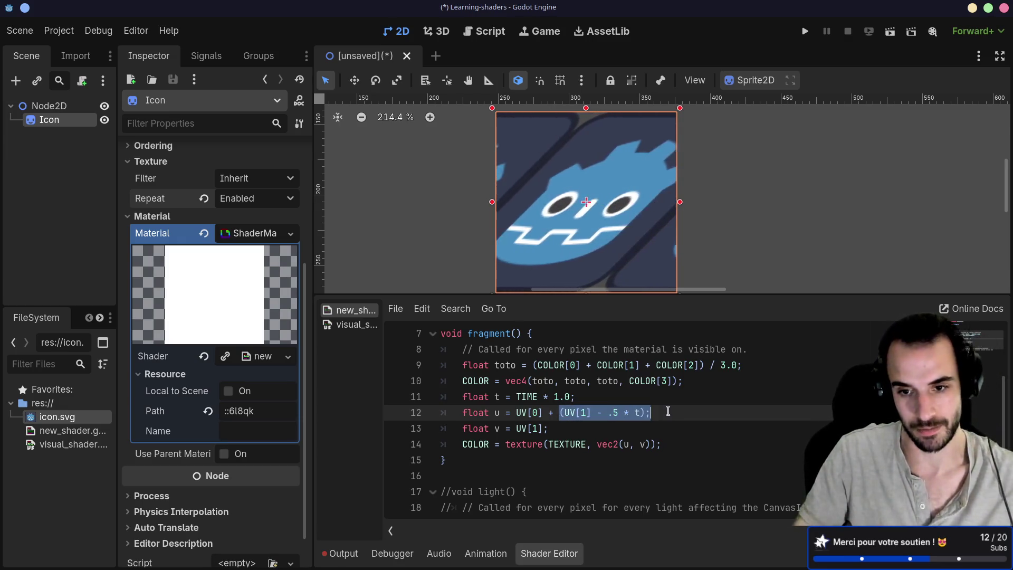
pyautogui.click(646, 420)
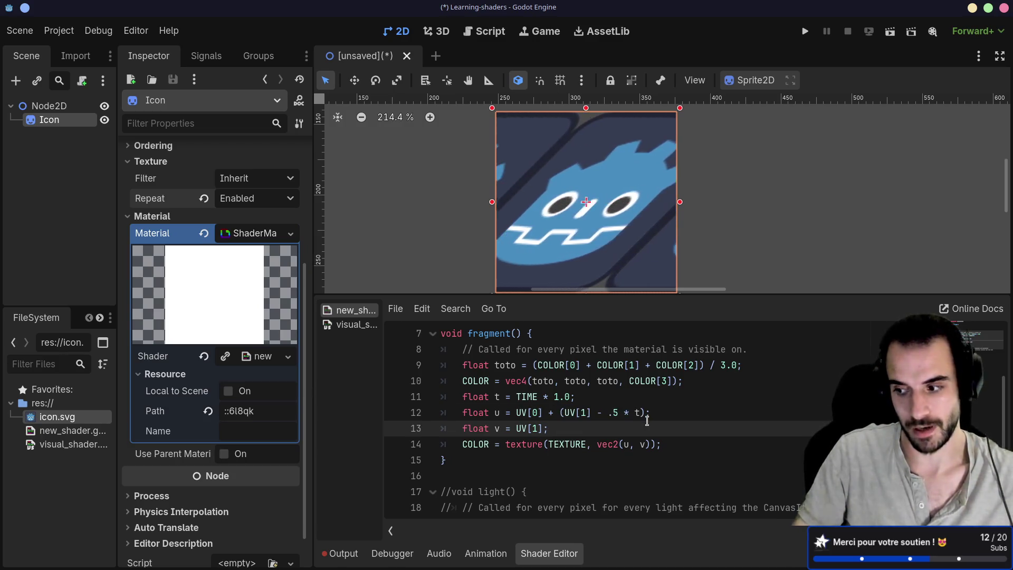
pyautogui.moveTo(650, 412); pyautogui.dragTo(560, 412)
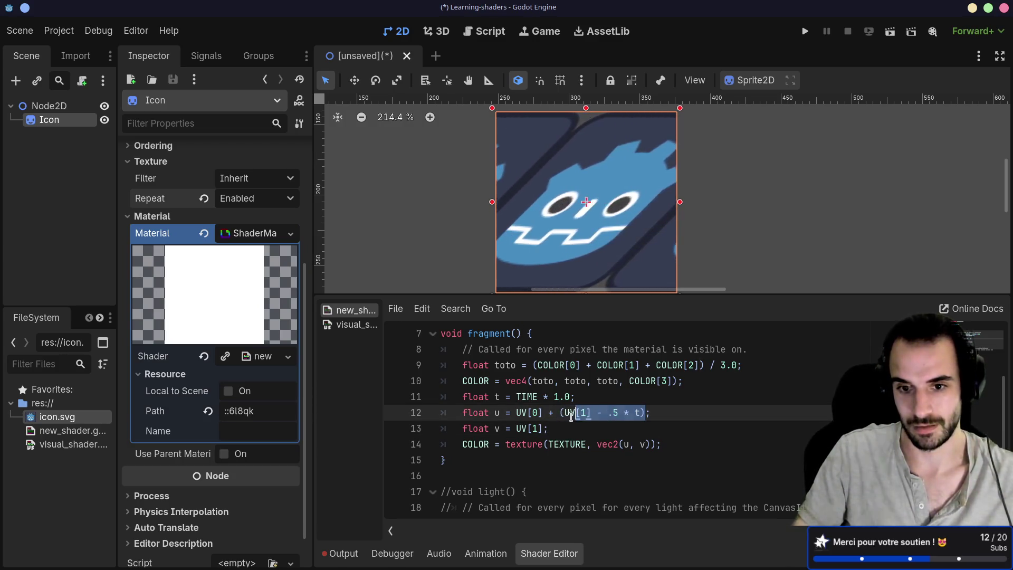
pyautogui.click(558, 428)
pyautogui.click(561, 412)
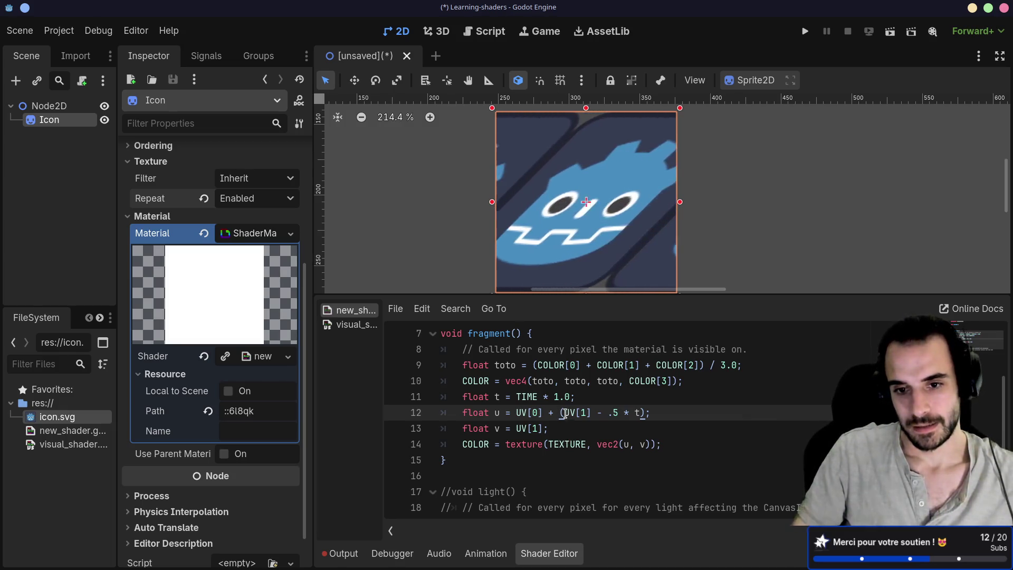
pyautogui.moveTo(563, 412); pyautogui.dragTo(592, 414)
pyautogui.click(606, 421)
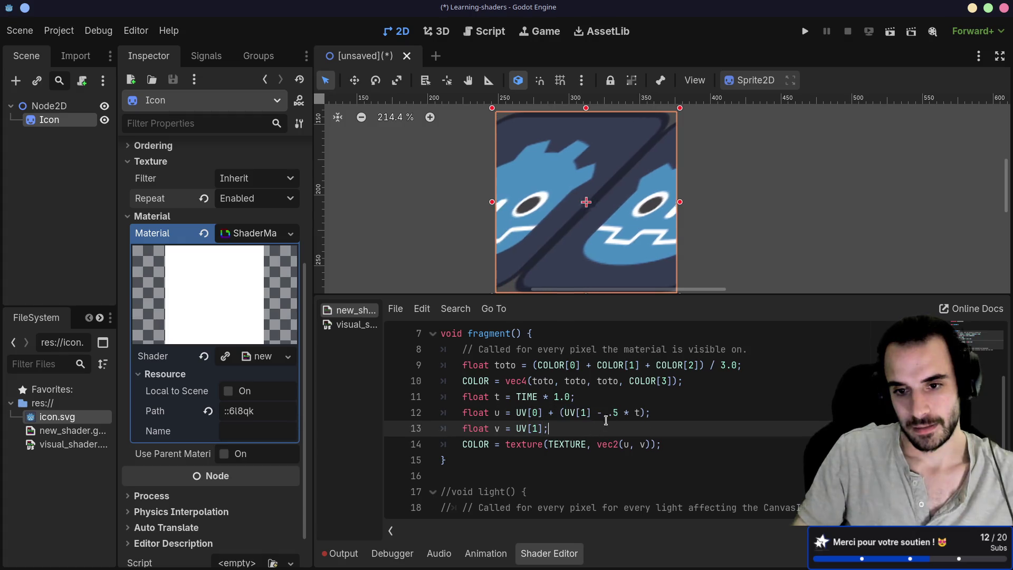
pyautogui.doubleClick(638, 412)
pyautogui.click(638, 431)
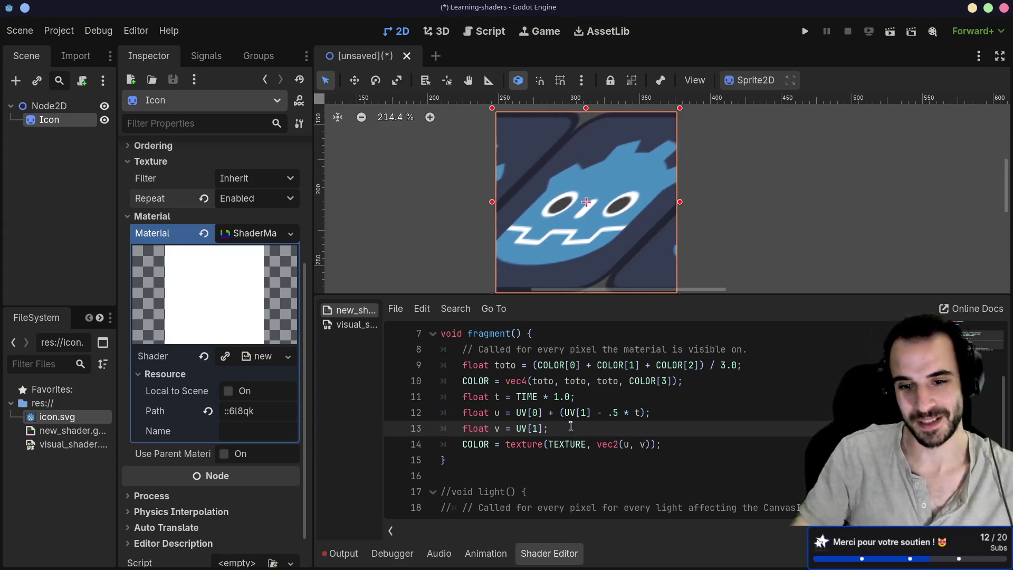
pyautogui.click(560, 411)
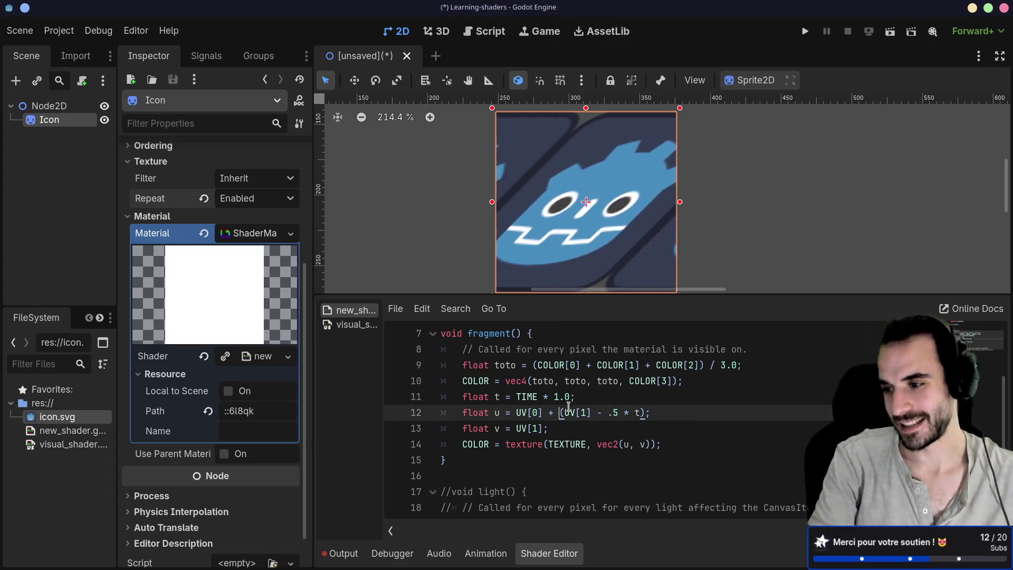
# Step: Wrap the u offset term on line 12 in sin(...), ending at its closing parenthesis
pyautogui.write('sin')
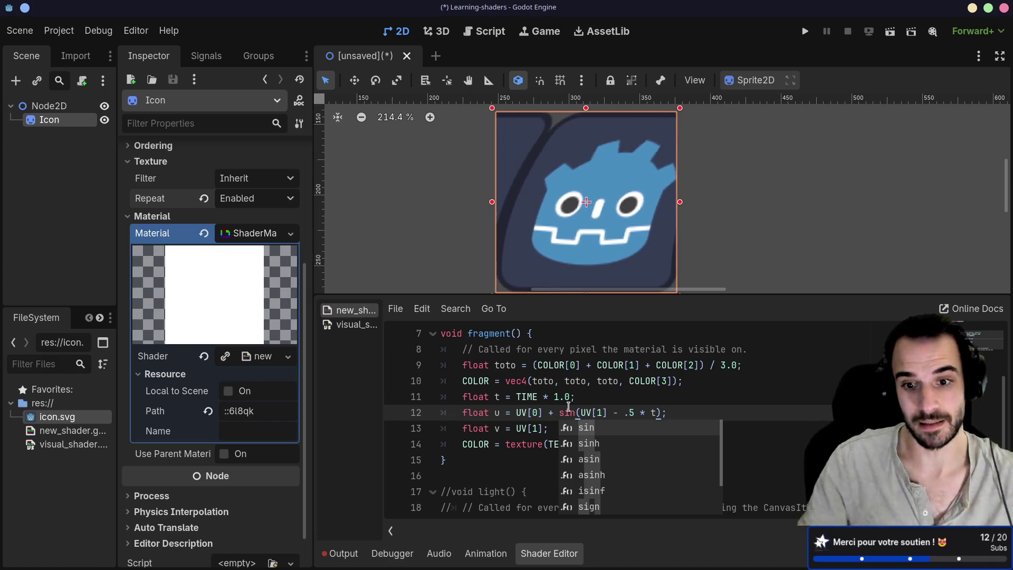
pyautogui.click(600, 397)
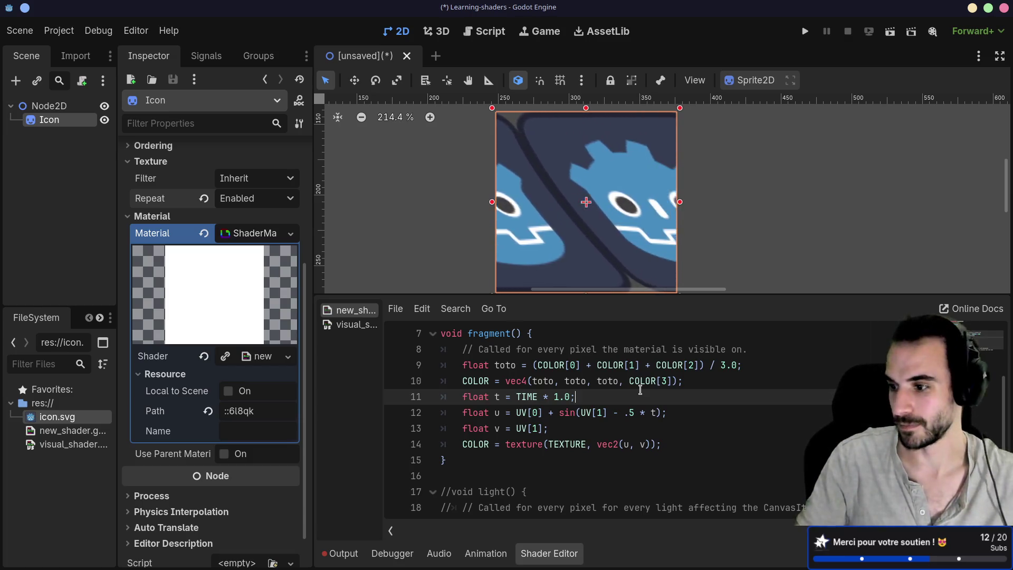
pyautogui.click(658, 412)
pyautogui.write('* .04')
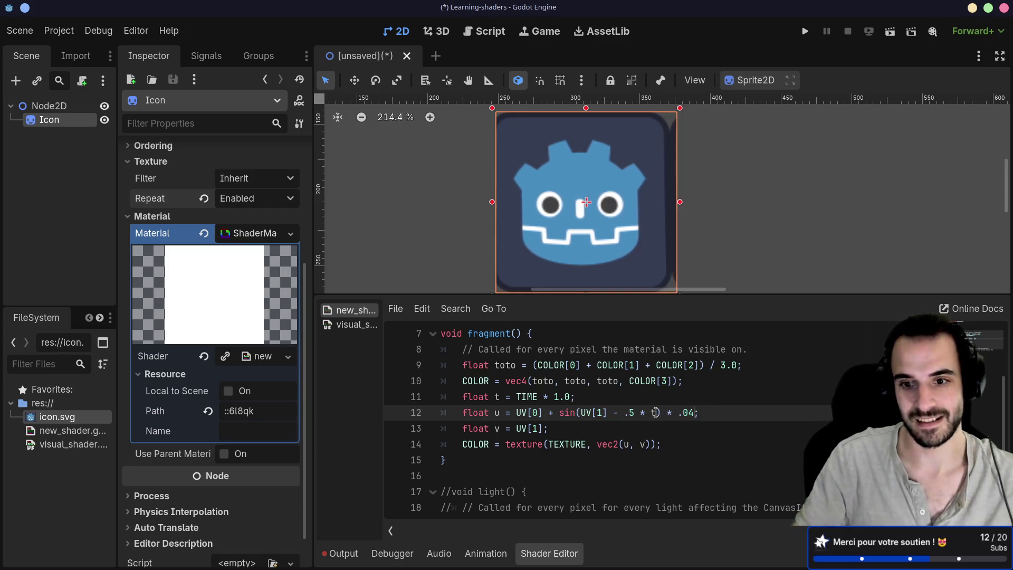
# Step: Change the time multiplier on line 11 to 3.0, then to 10.0
pyautogui.doubleClick(555, 393)
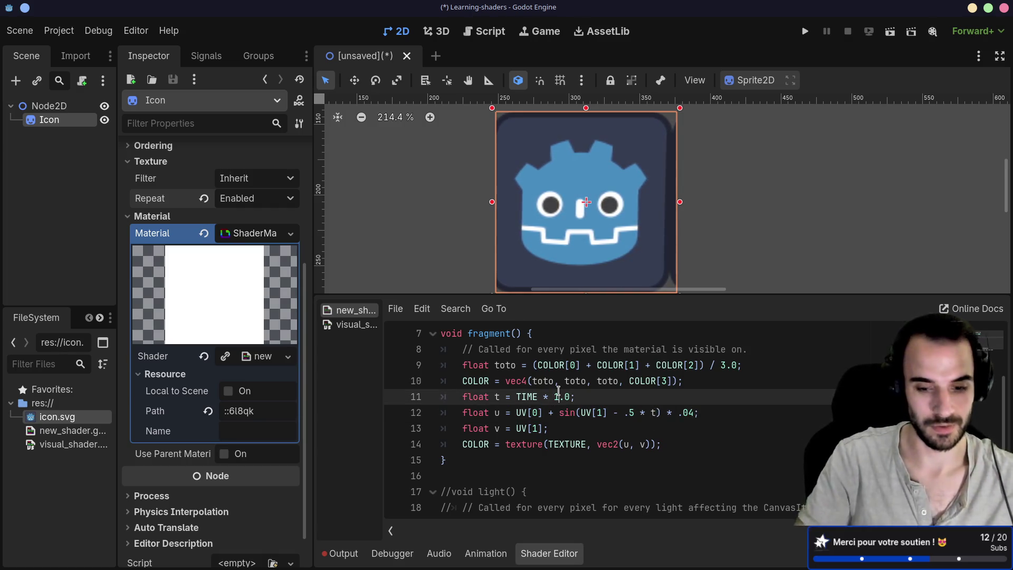
pyautogui.write('3')
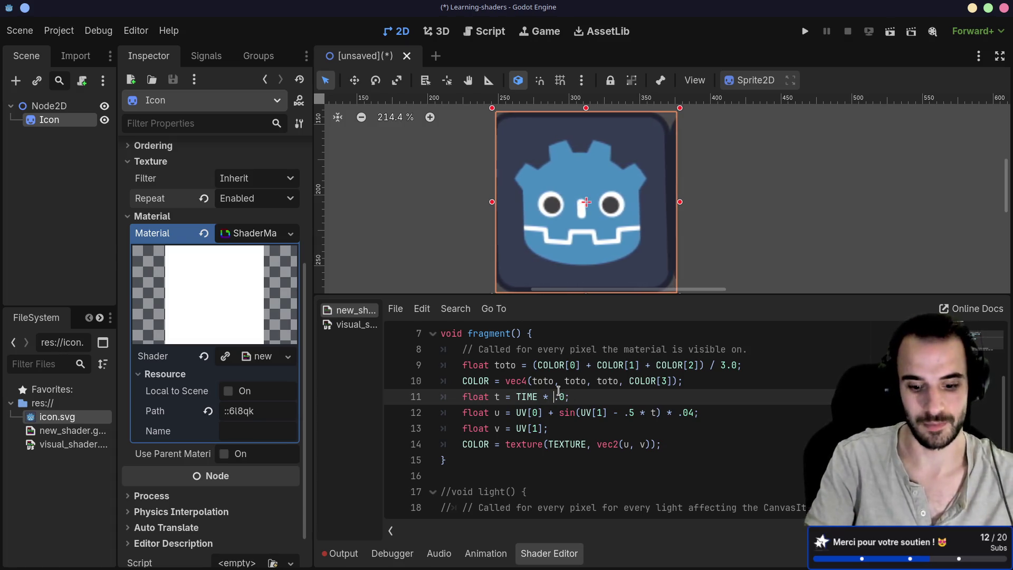
pyautogui.doubleClick(557, 396)
pyautogui.write('10')
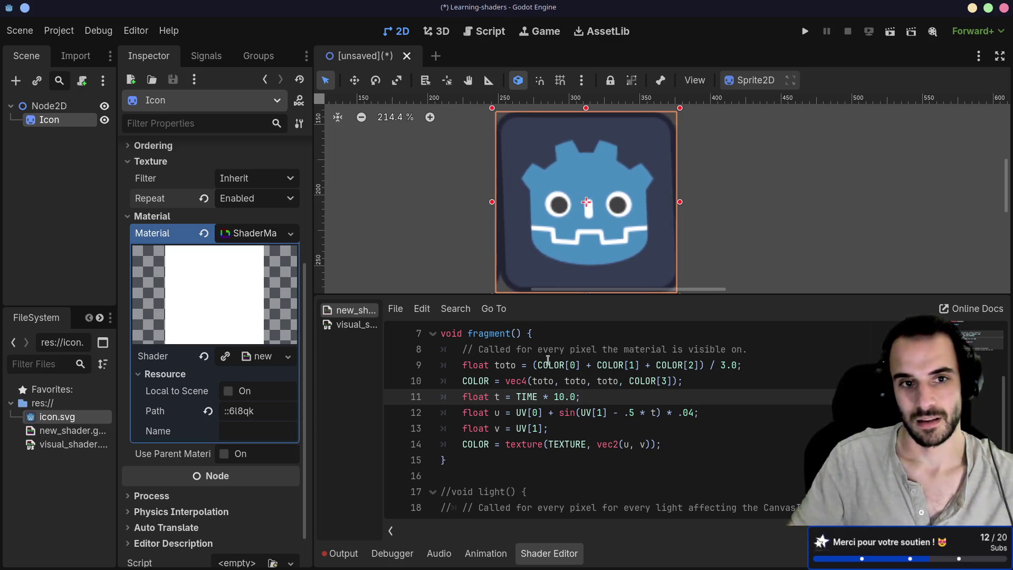
# Step: Set the Icon sprite's texture Repeat to Disabled
pyautogui.click(270, 204)
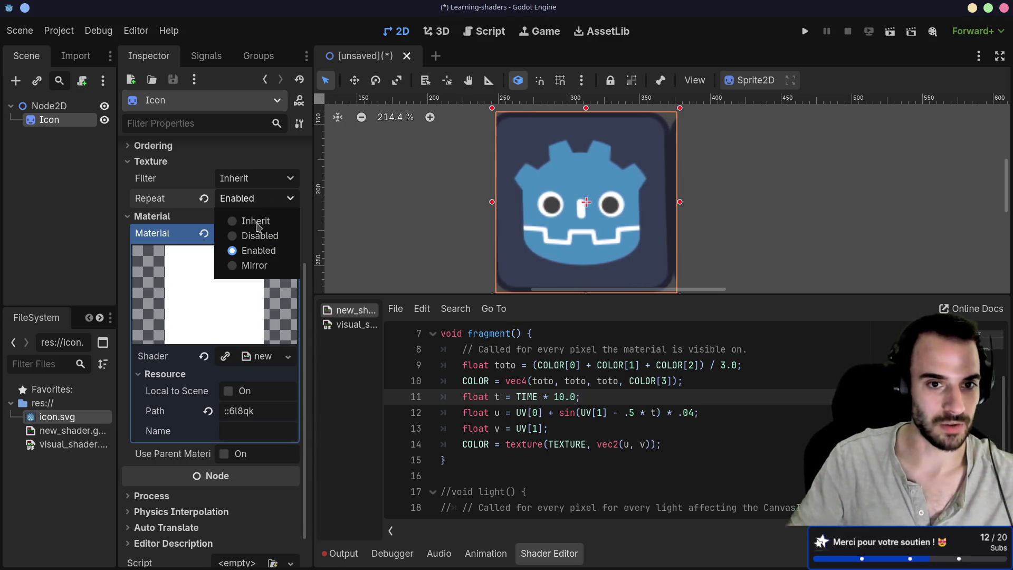
pyautogui.click(233, 237)
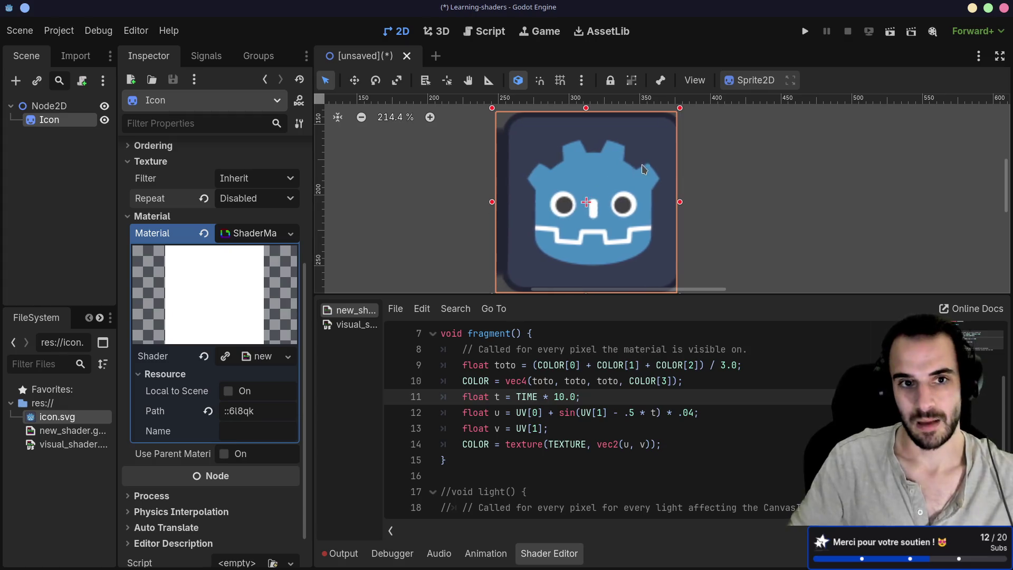
pyautogui.click(246, 200)
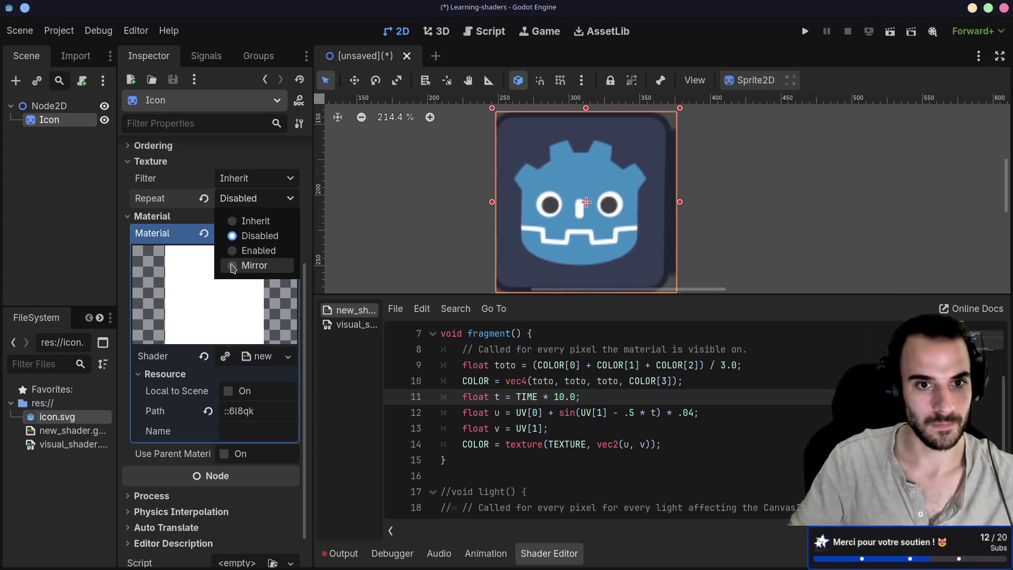
pyautogui.click(248, 200)
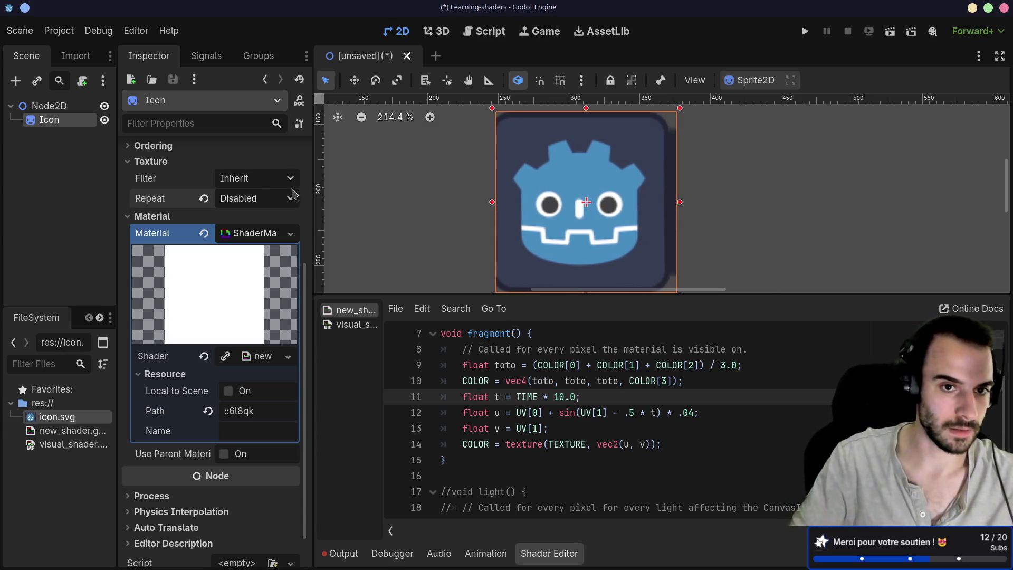
# Step: Recheck the texture Filter and Repeat dropdowns, leaving Inherit and Disabled unchanged
pyautogui.click(270, 183)
pyautogui.click(255, 201)
pyautogui.click(255, 200)
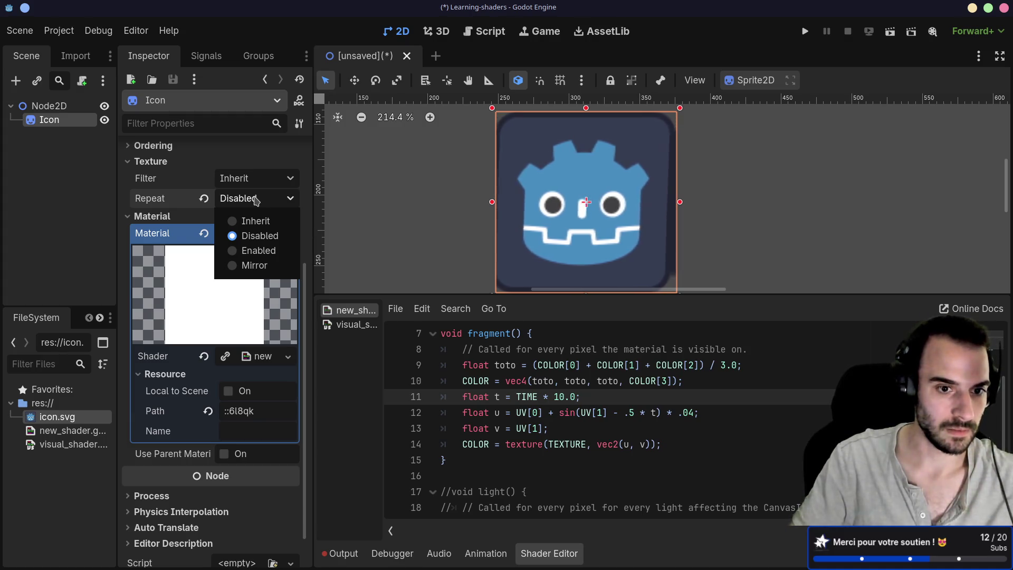
pyautogui.click(255, 199)
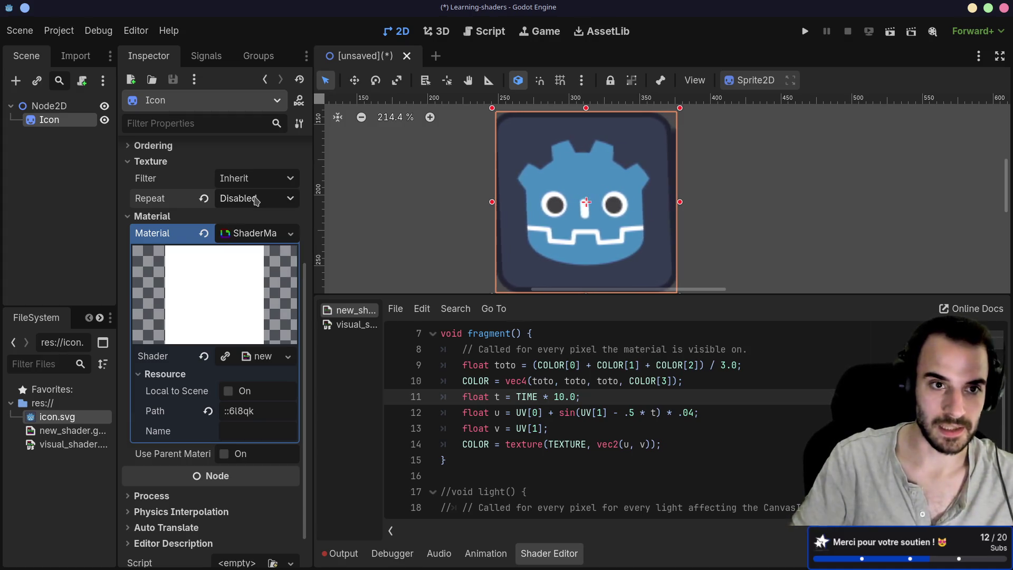
pyautogui.scroll(3, 144, 241)
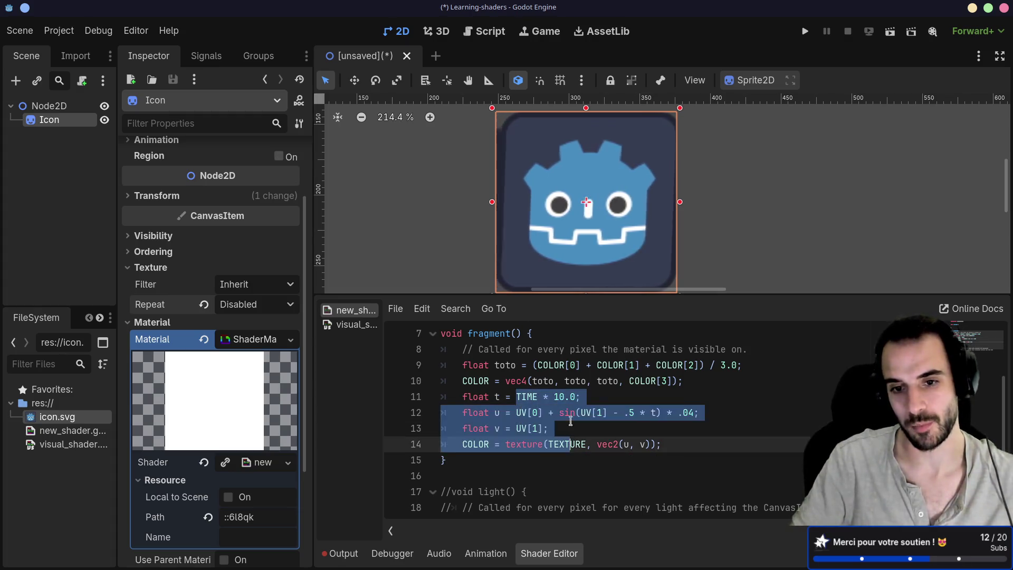
pyautogui.click(590, 413)
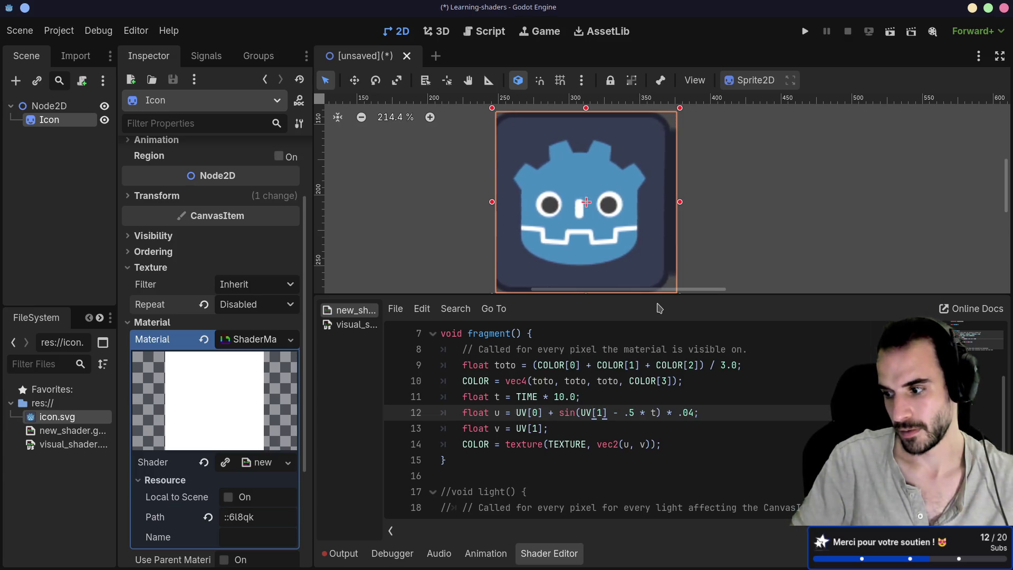
pyautogui.click(679, 446)
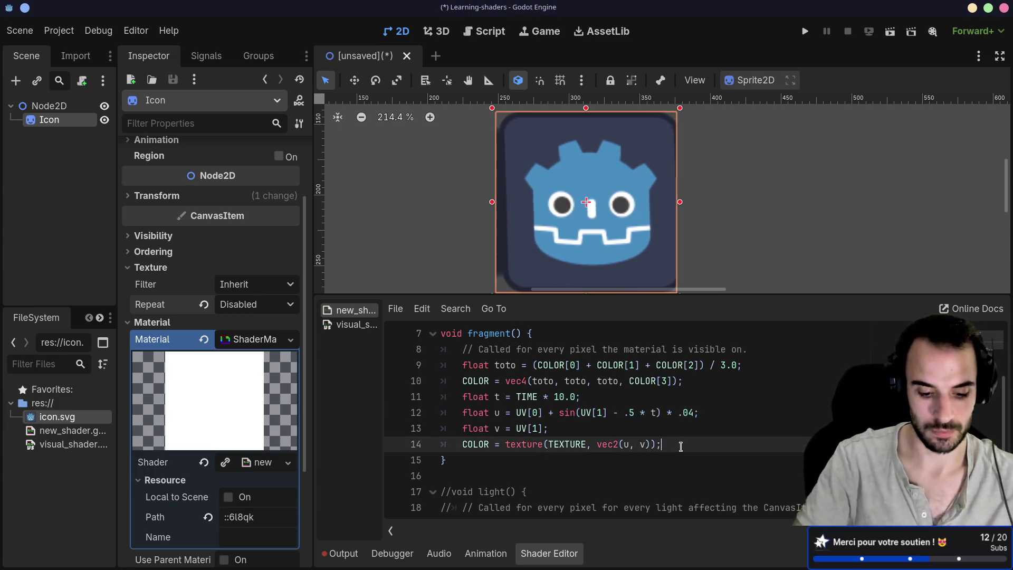
pyautogui.press('Return')
pyautogui.write('BORDER')
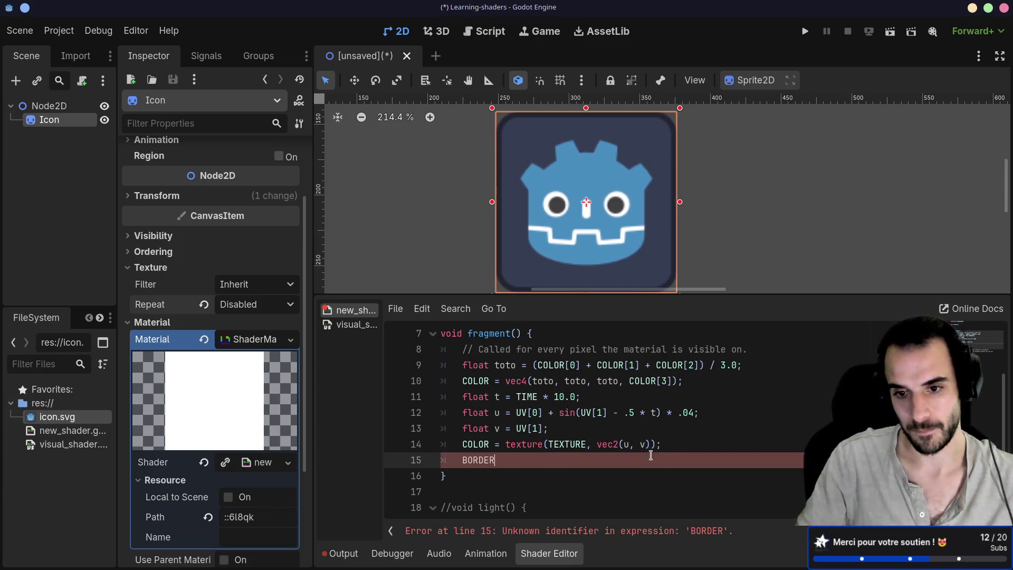
pyautogui.click(659, 444)
pyautogui.write(';')
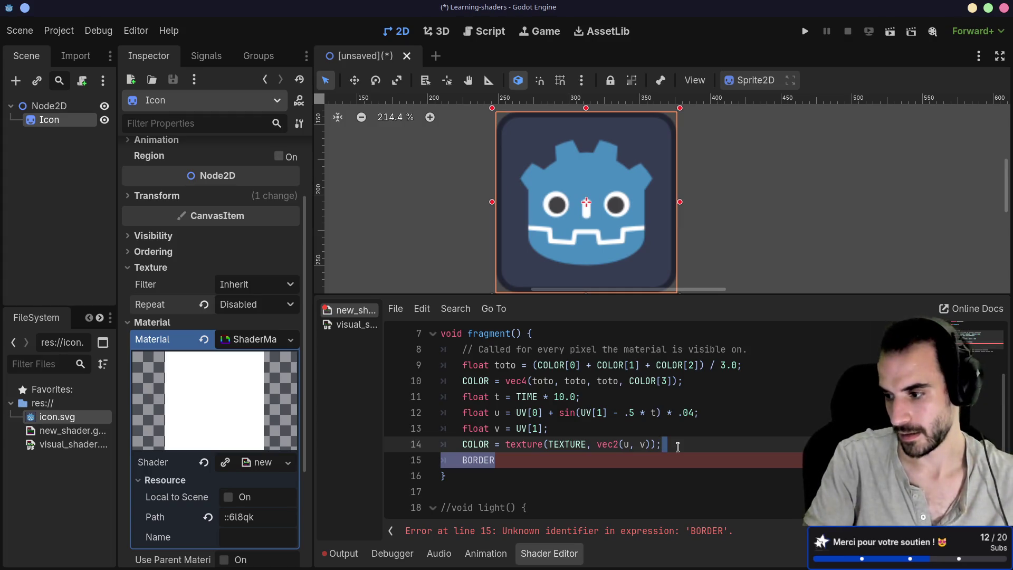
pyautogui.press('BackSpace')
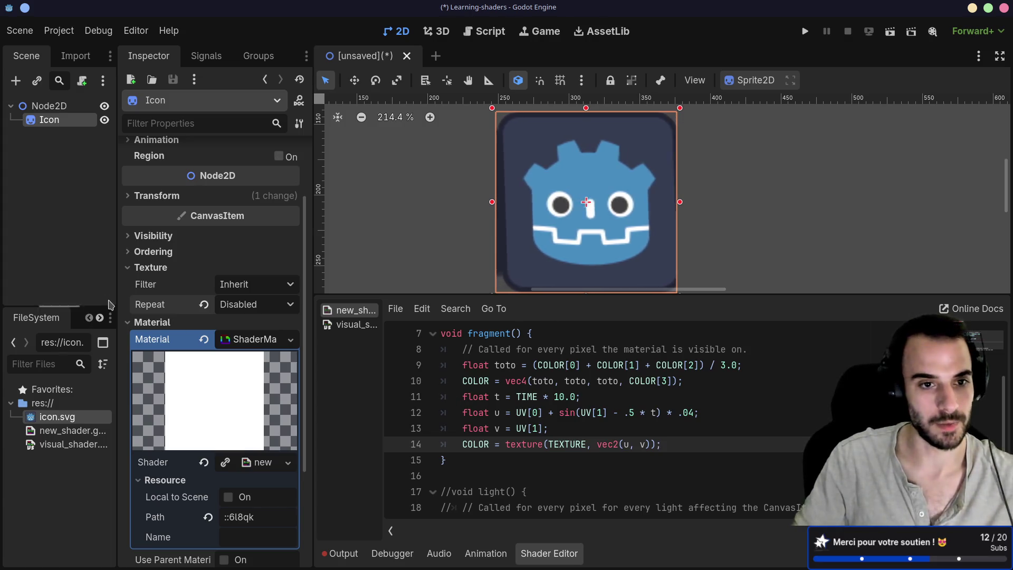
pyautogui.click(247, 288)
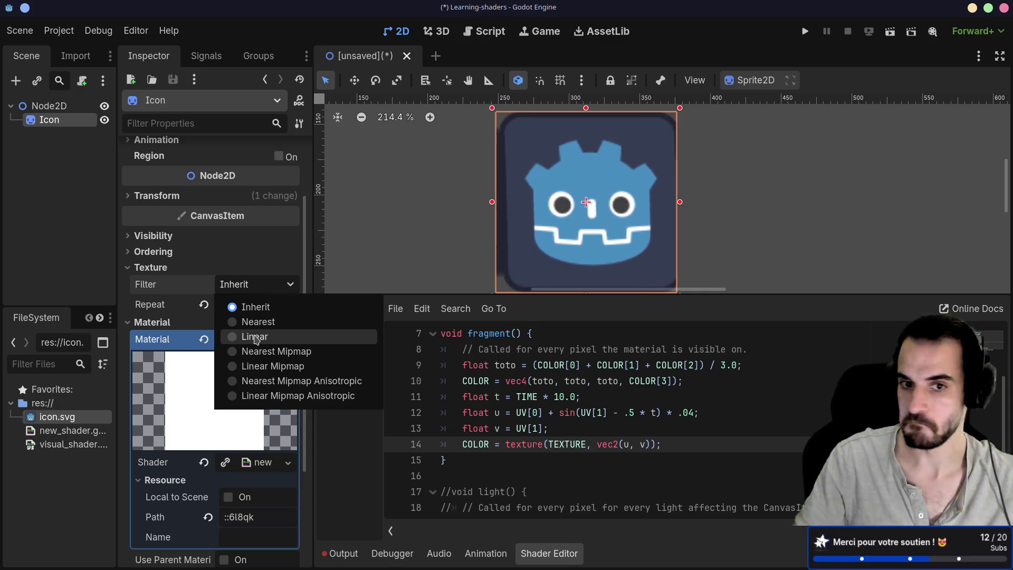
pyautogui.click(254, 322)
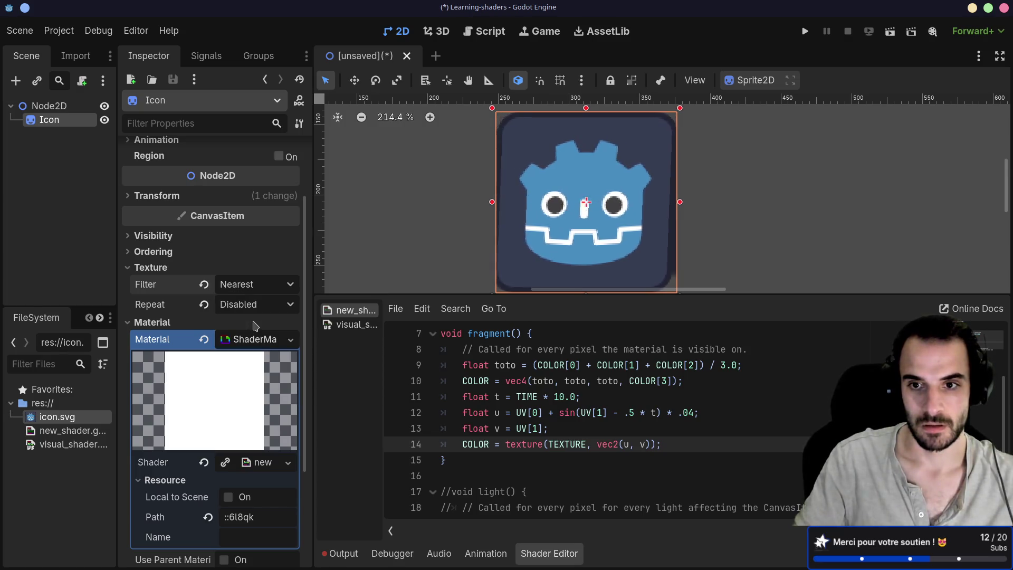
pyautogui.click(251, 288)
pyautogui.click(255, 335)
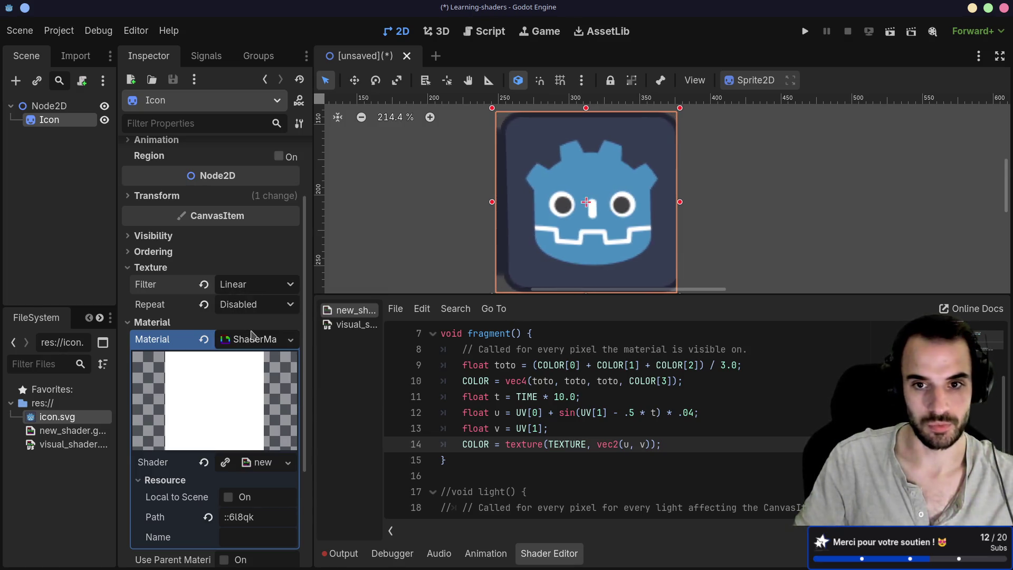
pyautogui.click(258, 290)
pyautogui.click(238, 304)
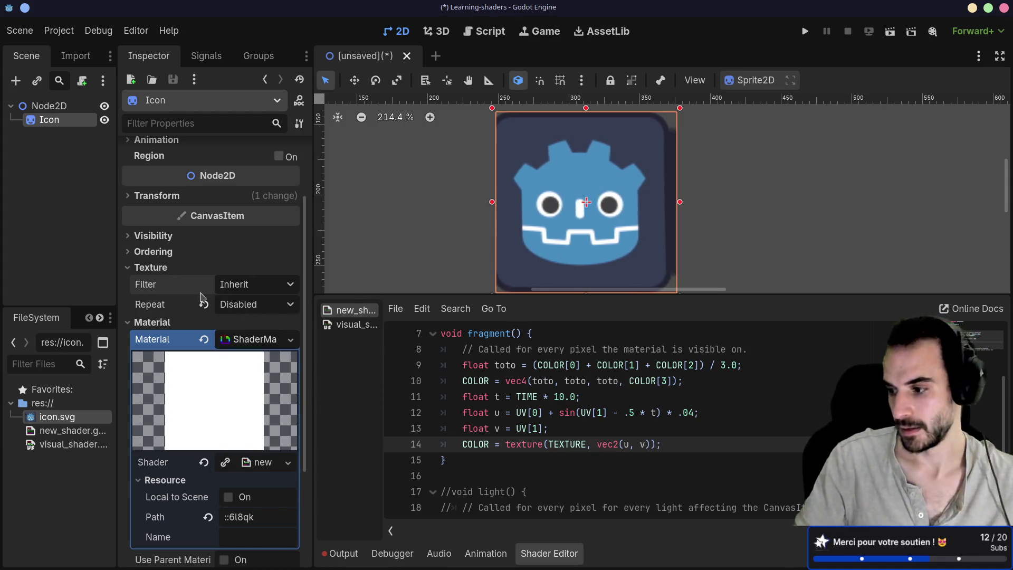
pyautogui.moveTo(228, 285)
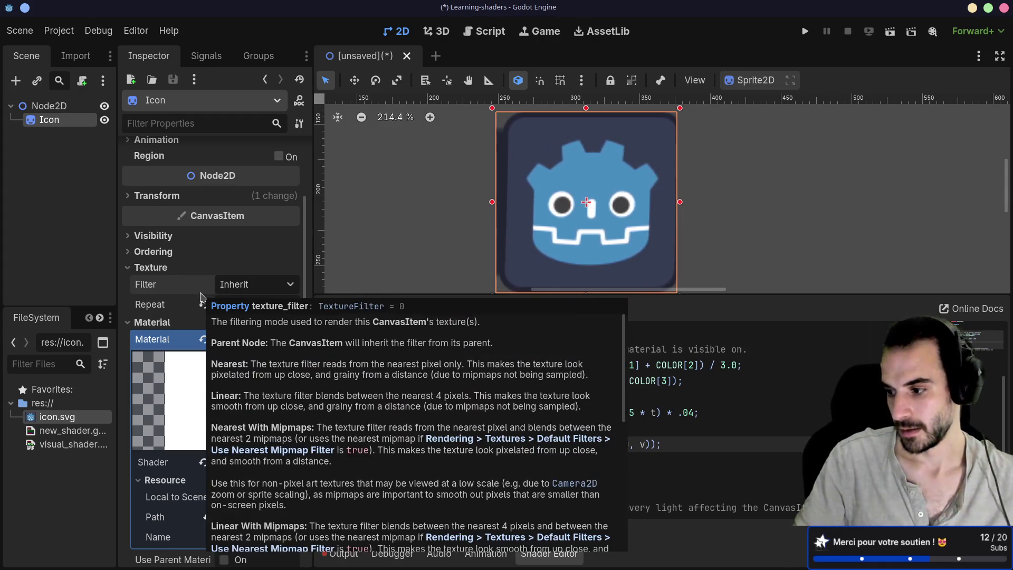
pyautogui.click(228, 286)
pyautogui.click(243, 303)
pyautogui.scroll(-5, 188, 322)
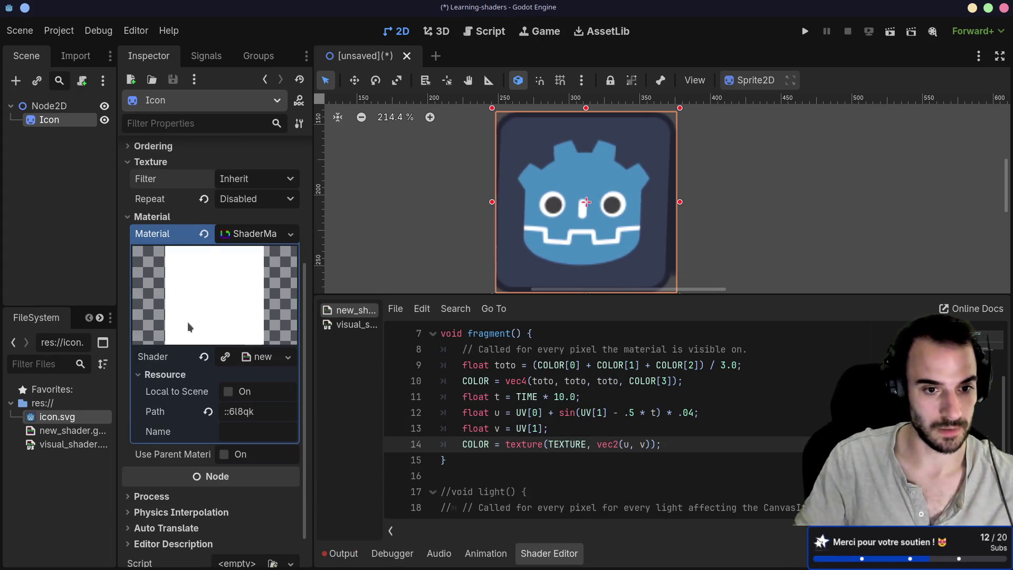
pyautogui.scroll(-2, 188, 321)
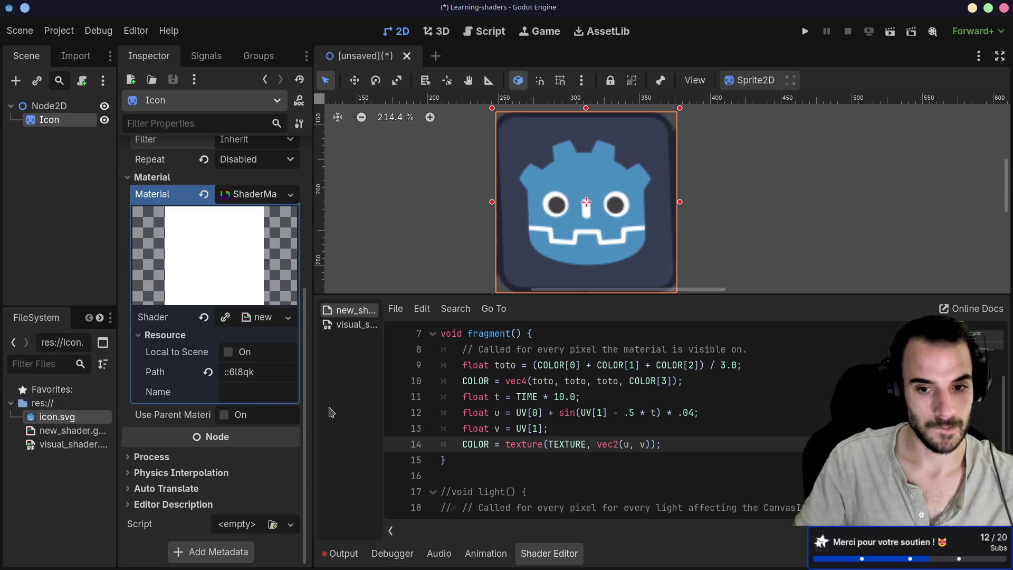
# Step: Delete the empty line 4 inside the shader's vertex() function
pyautogui.scroll(-1, 534, 457)
pyautogui.scroll(3, 534, 457)
pyautogui.scroll(-1, 534, 456)
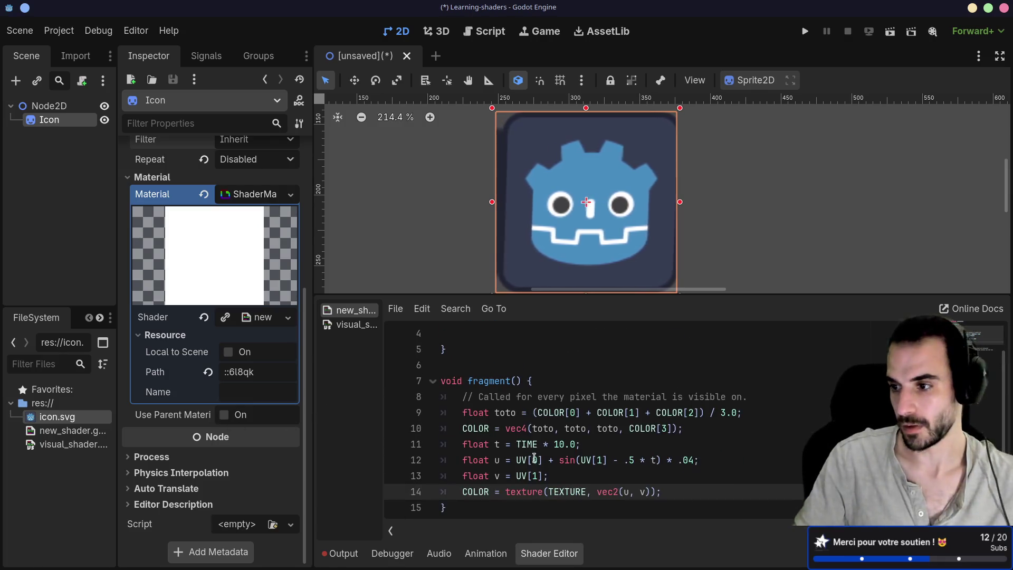
pyautogui.moveTo(499, 460)
pyautogui.mouseDown()
pyautogui.moveTo(470, 380)
pyautogui.moveTo(499, 460)
pyautogui.mouseUp()
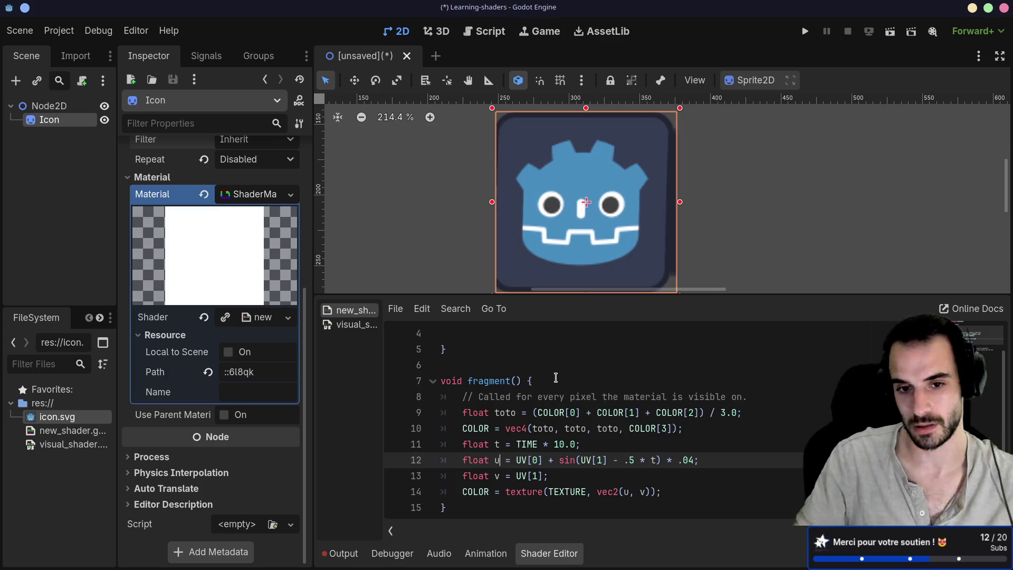
pyautogui.scroll(2, 555, 377)
pyautogui.click(456, 381)
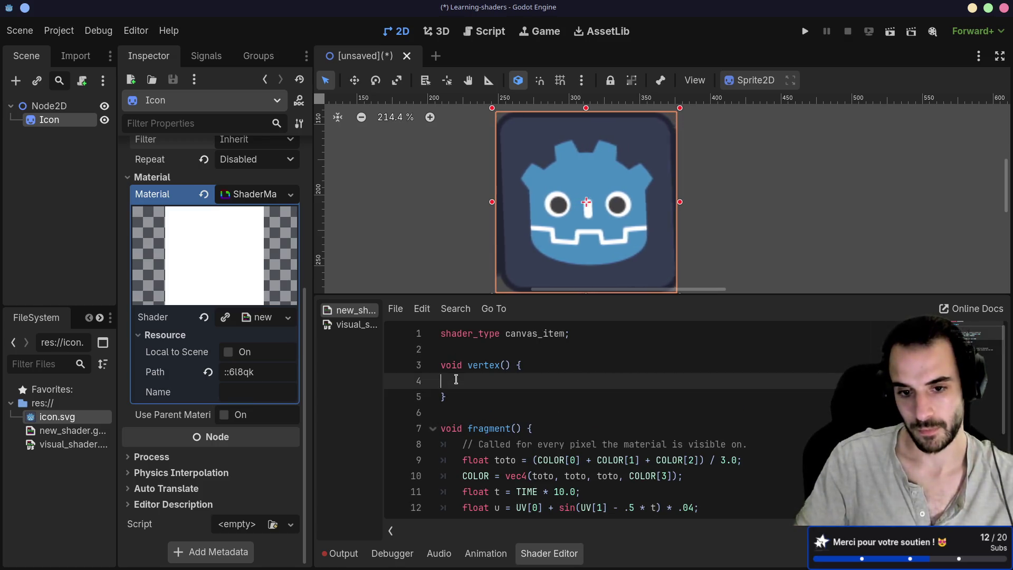
pyautogui.press('BackSpace')
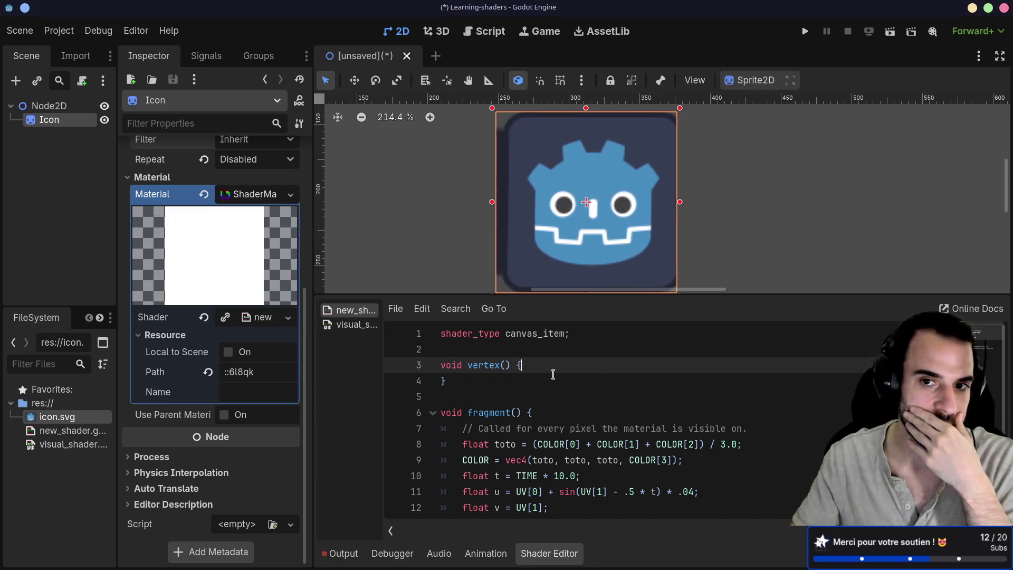
pyautogui.scroll(-1, 553, 374)
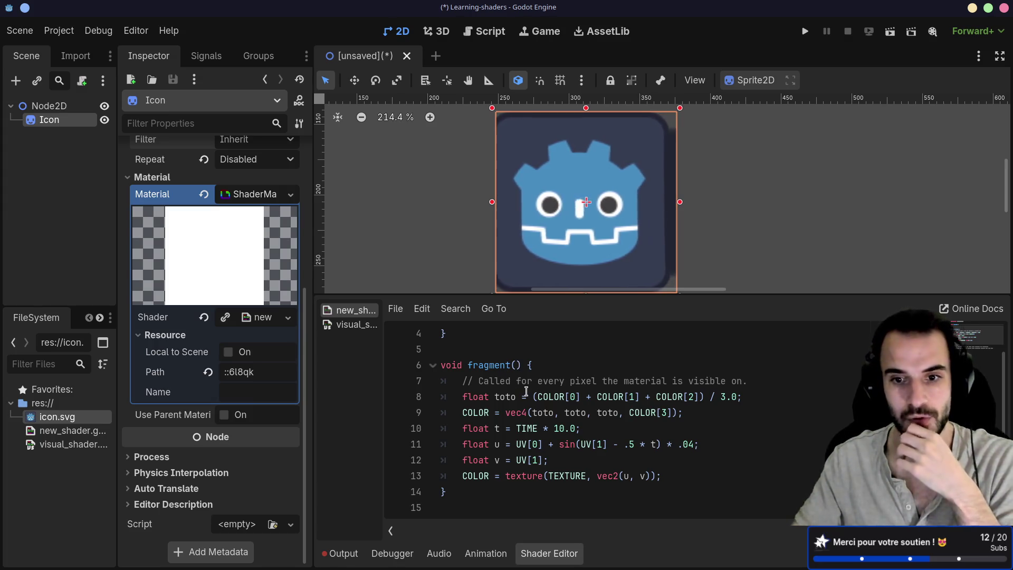
# Step: Duplicate line 11 into v = UV[1] + cos(UV[0] - .5 * t) * .04 and delete the old v line
pyautogui.moveTo(705, 443); pyautogui.dragTo(711, 430)
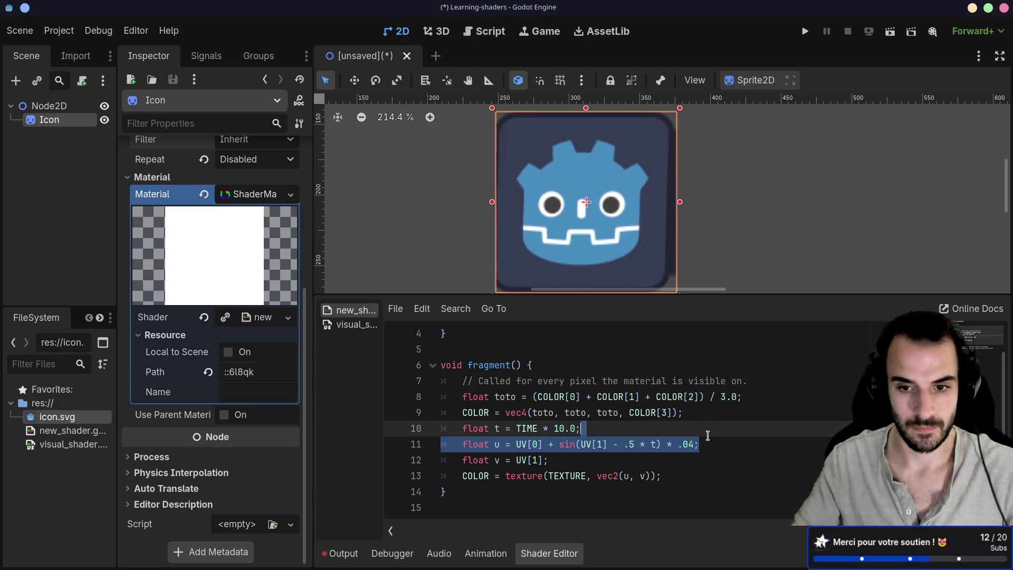
pyautogui.click(695, 444)
pyautogui.hotkey('ctrl', 'shift', 'd')
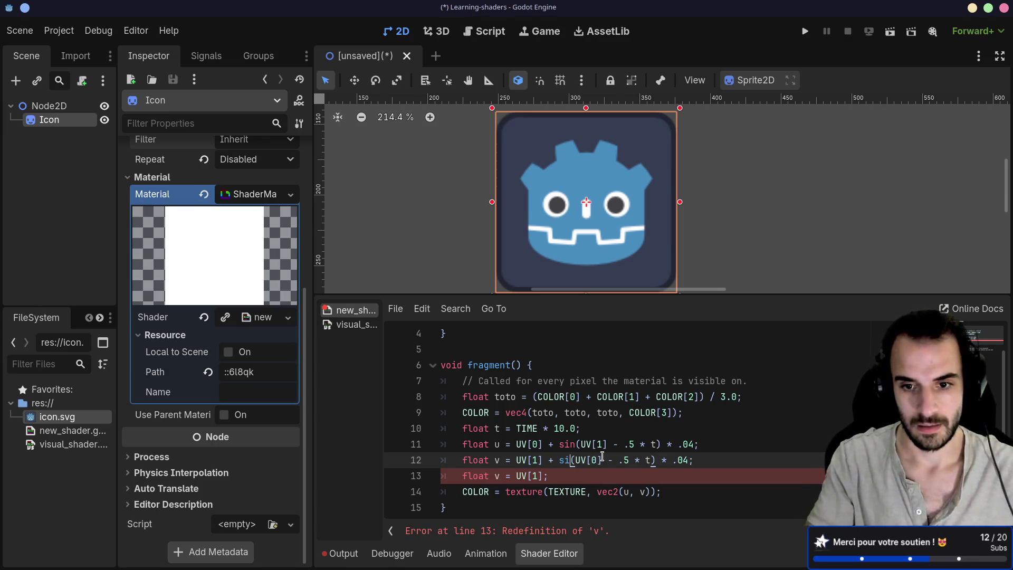
pyautogui.write('ost')
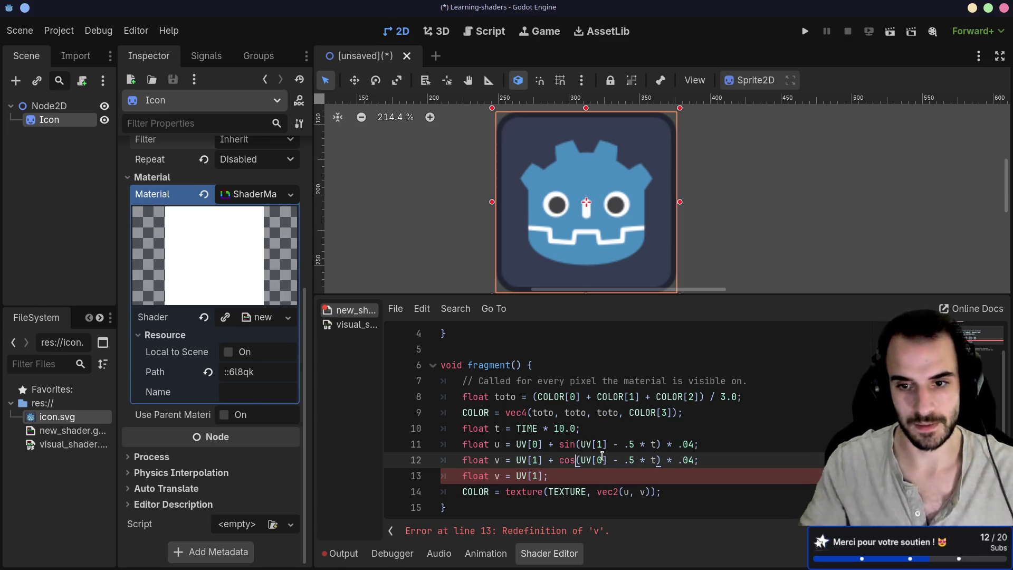
pyautogui.click(617, 474)
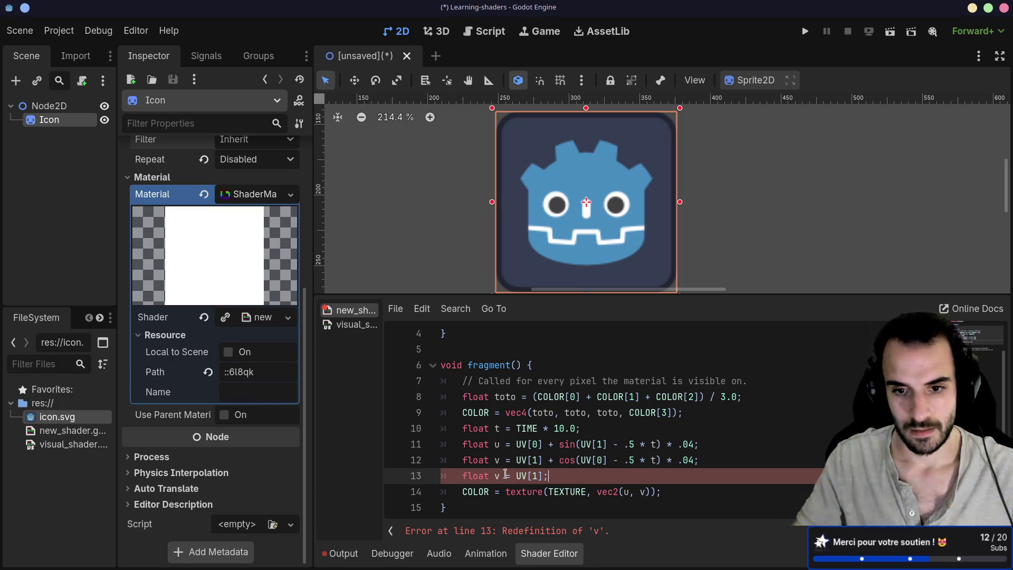
pyautogui.keyDown('shift'); pyautogui.click(441, 471); pyautogui.keyUp('shift')
pyautogui.press('BackSpace')
pyautogui.press('BackSpace')
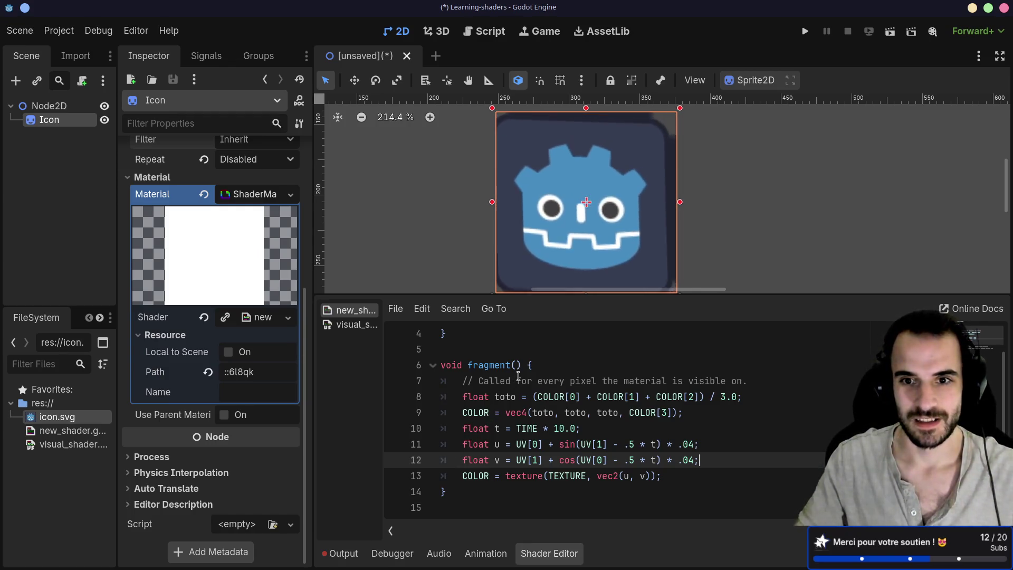
# Step: Enlarge the 2D viewport and try several v wobble amplitudes on line 12
pyautogui.moveTo(733, 294); pyautogui.dragTo(732, 311)
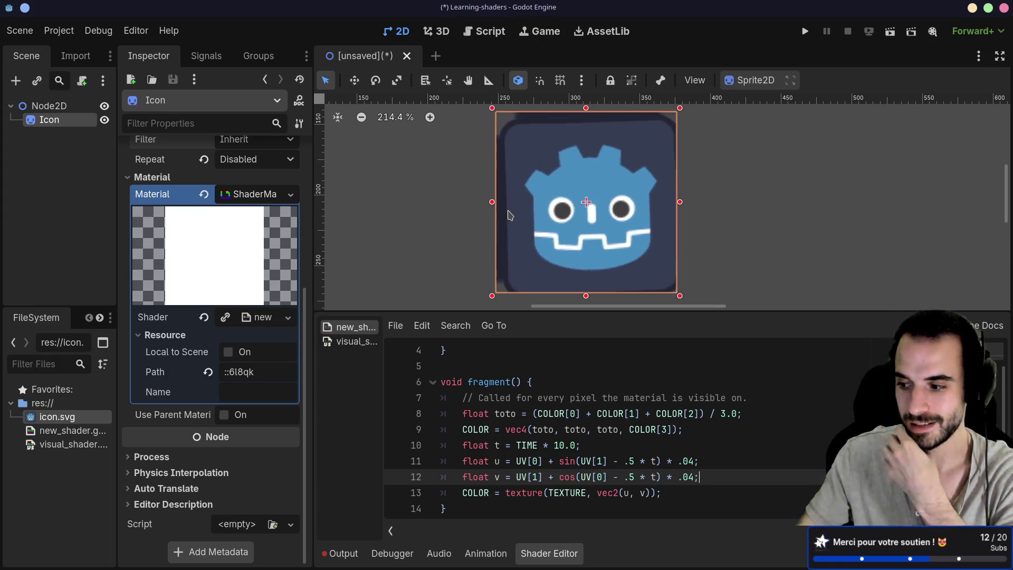
pyautogui.click(694, 477)
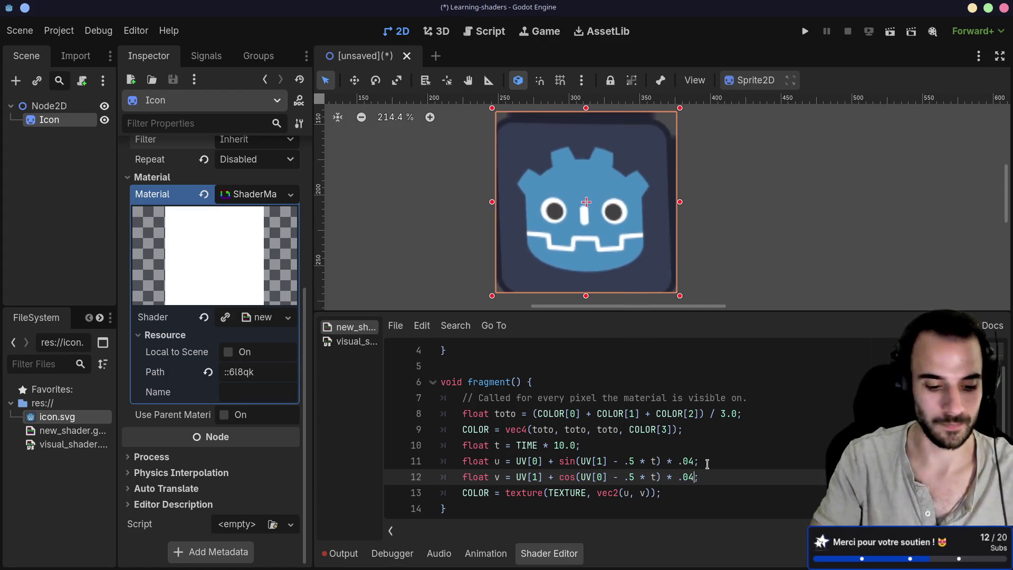
pyautogui.press('BackSpace')
pyautogui.write('8')
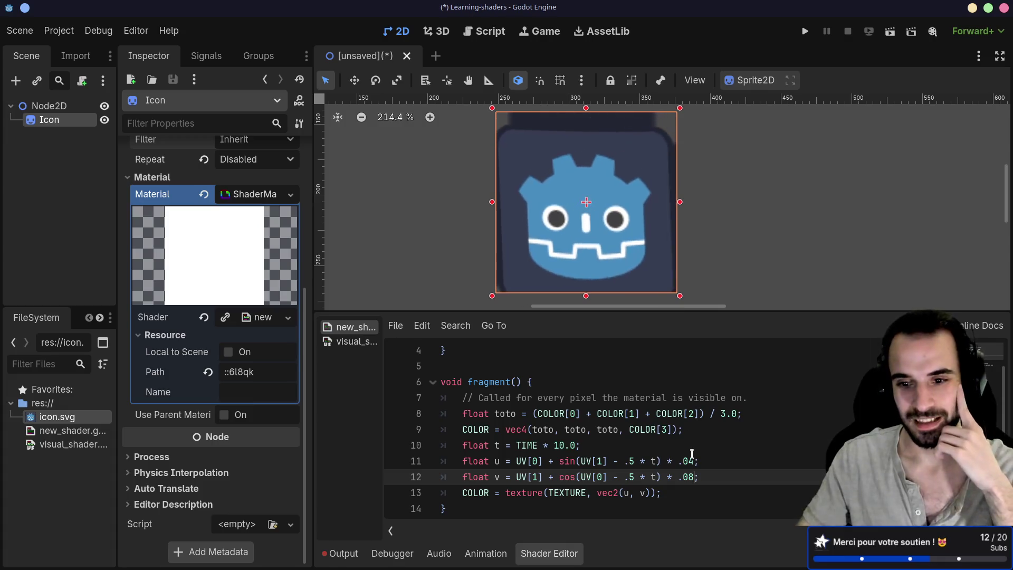
pyautogui.press('BackSpace')
pyautogui.write('2')
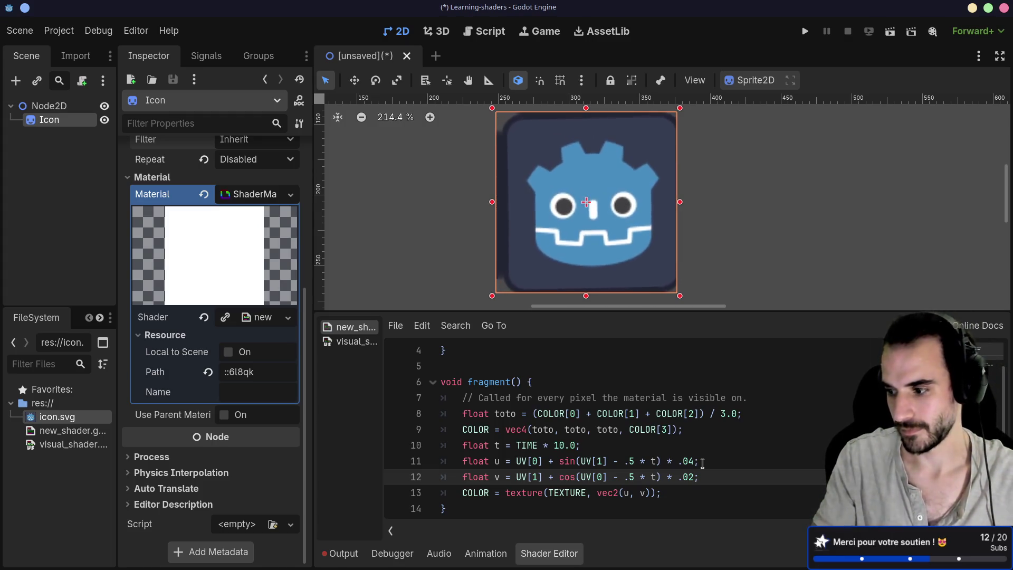
pyautogui.press('BackSpace')
pyautogui.write('1')
# Step: Set the u wobble amplitude on line 11 to .2, leaving v at .1
pyautogui.press('Up')
pyautogui.press('BackSpace')
pyautogui.write('2')
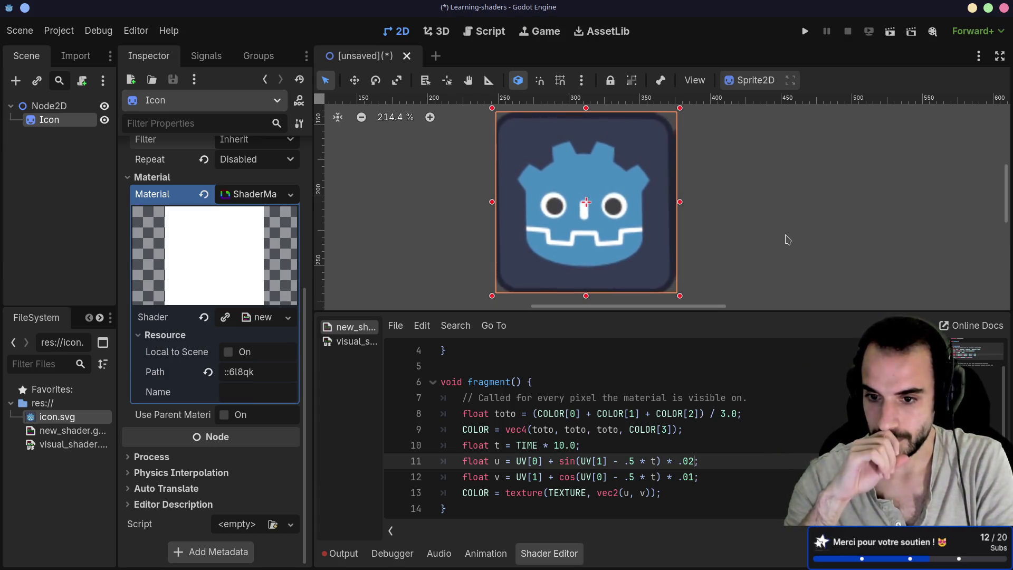
pyautogui.press('Down')
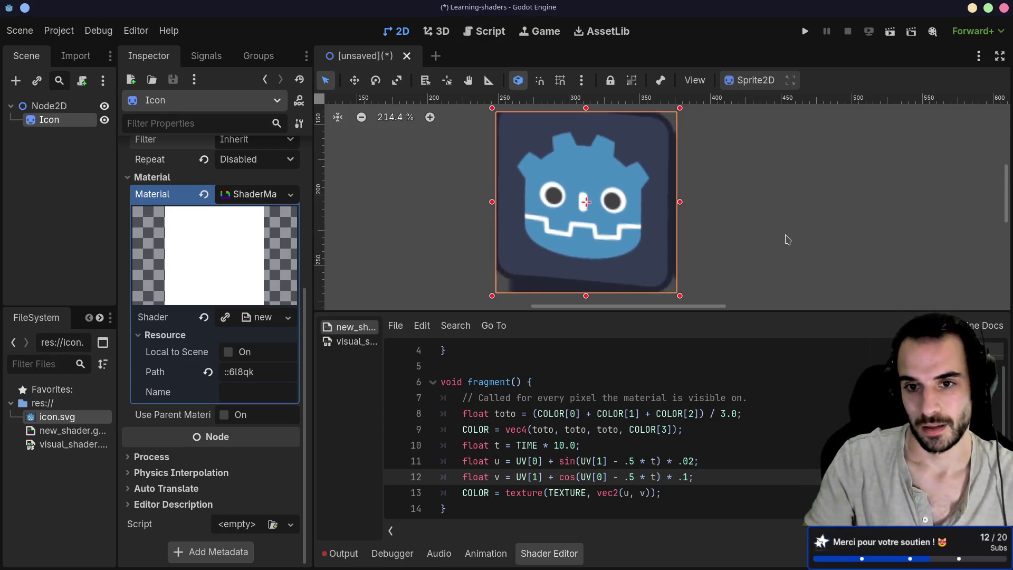
pyautogui.press('Up')
pyautogui.press('Delete')
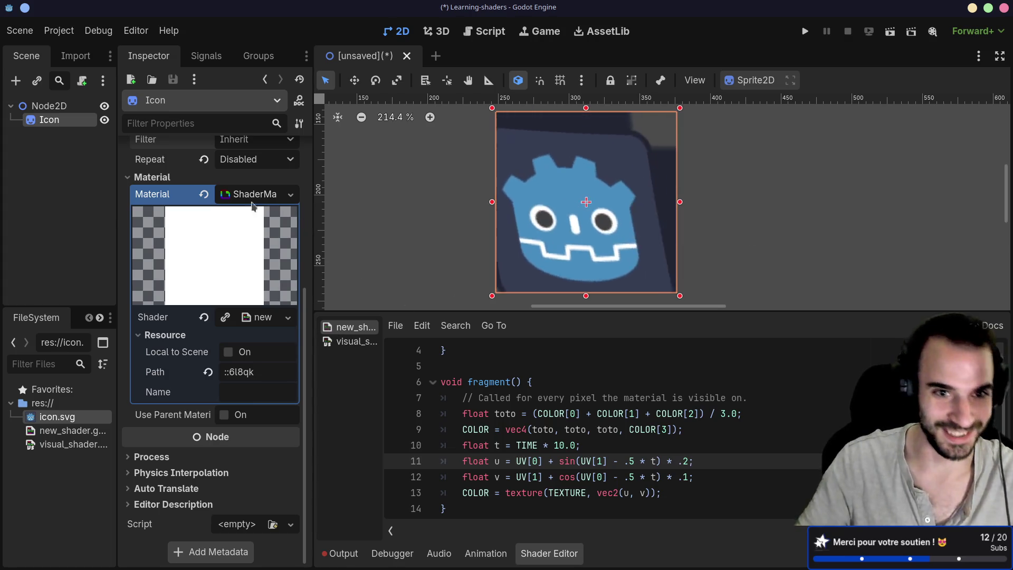
# Step: Set the Icon sprite's texture Repeat back to Enabled
pyautogui.click(254, 161)
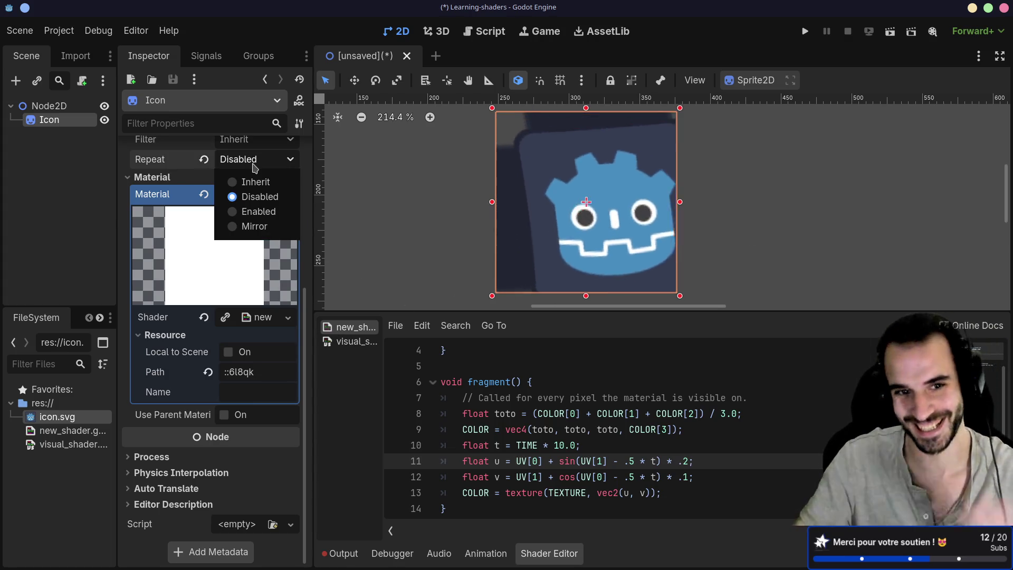
pyautogui.click(239, 213)
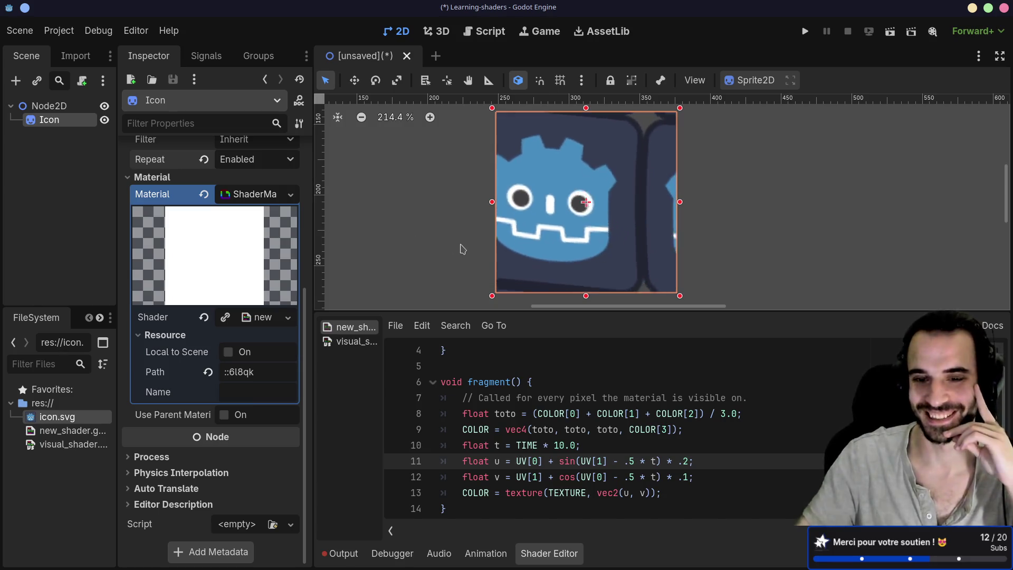
pyautogui.scroll(-2, 483, 249)
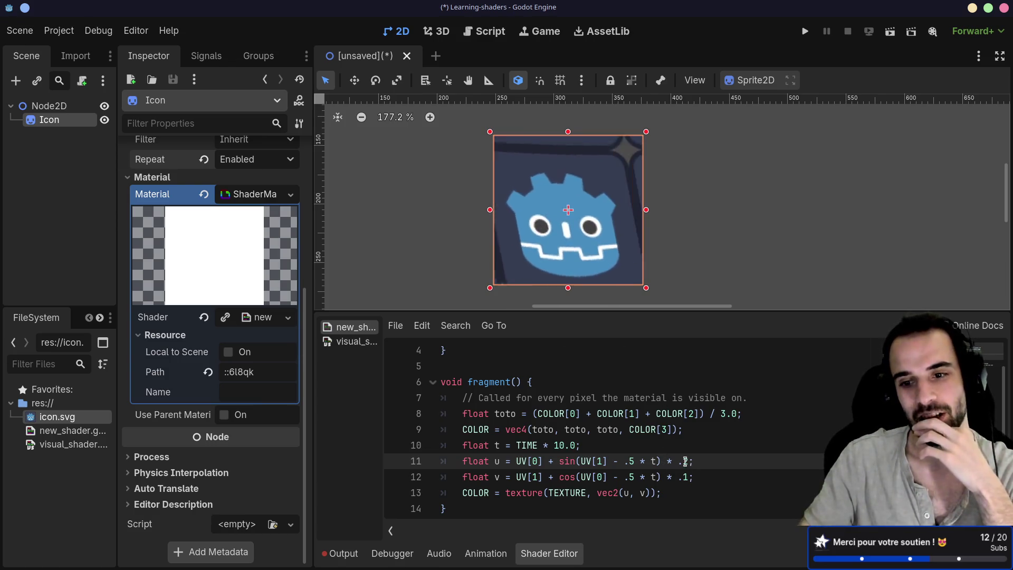
# Step: Highlight t, the .2 amplitude and UV[0] in the u line to explain them
pyautogui.doubleClick(654, 461)
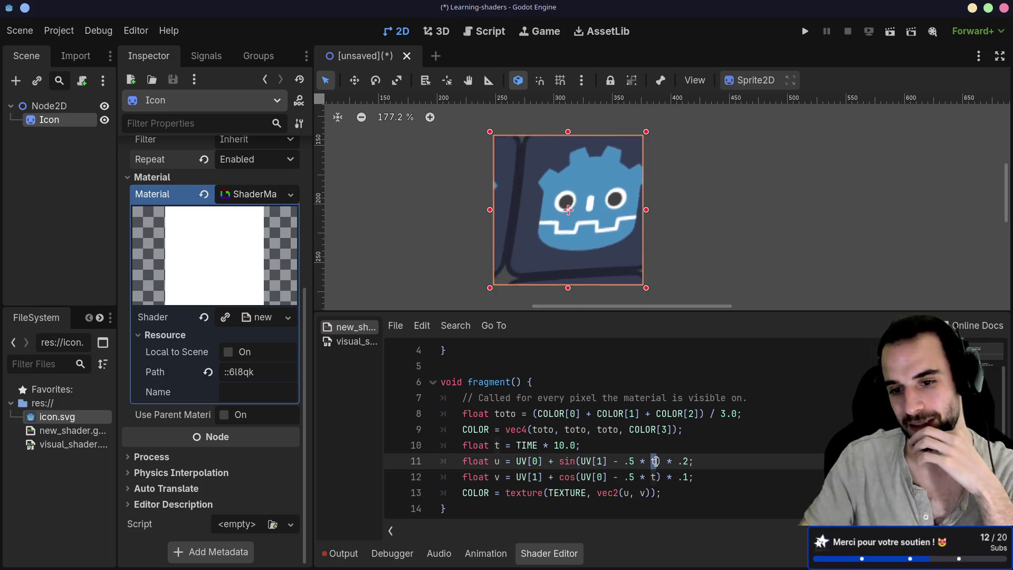
pyautogui.doubleClick(685, 461)
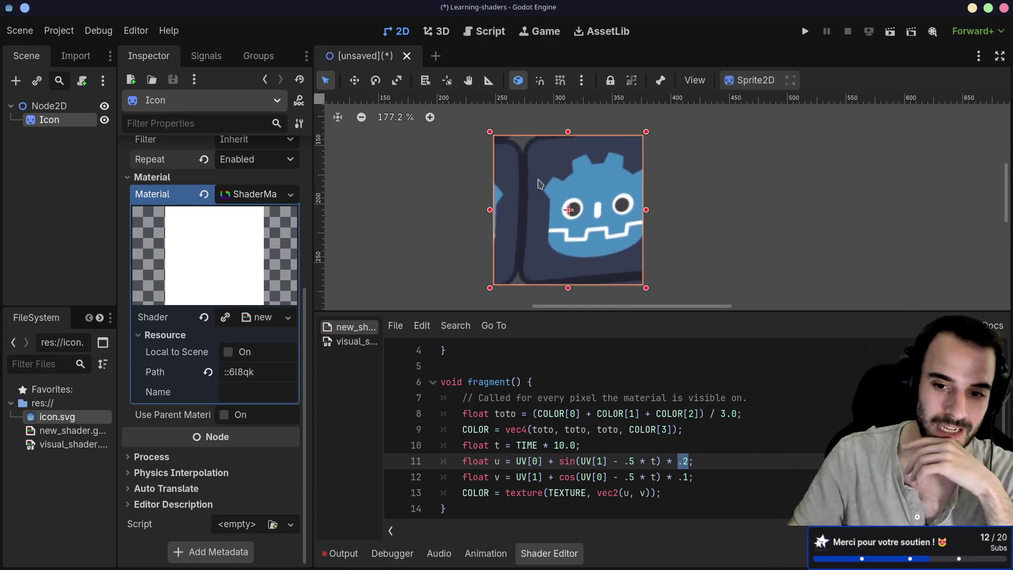
pyautogui.moveTo(517, 461); pyautogui.dragTo(542, 461)
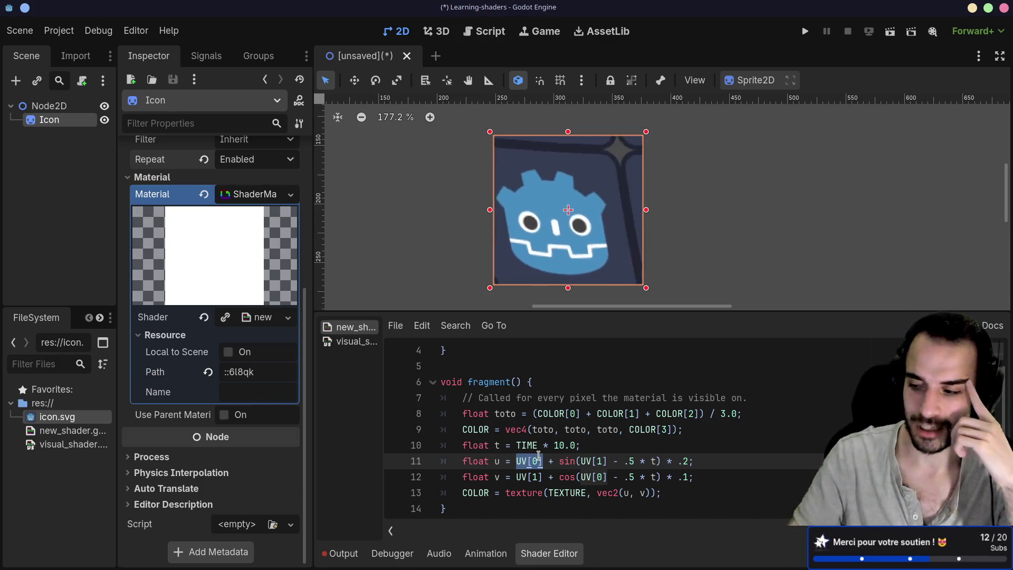
# Step: Highlight UV[0] on line 11, then drag the splitter down to make the 2D viewport taller
pyautogui.click(509, 475)
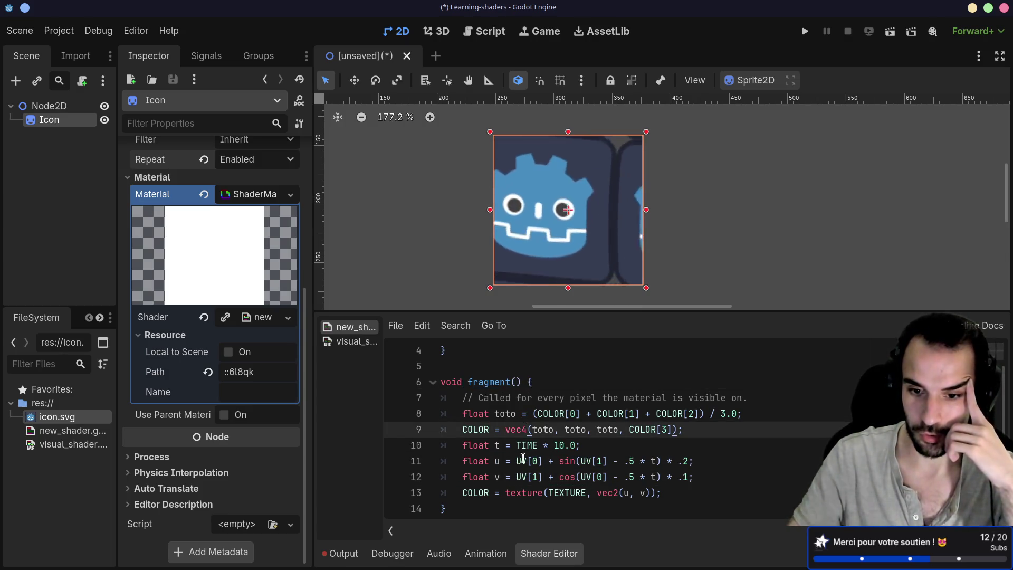
pyautogui.doubleClick(521, 461)
pyautogui.moveTo(535, 459); pyautogui.dragTo(545, 461)
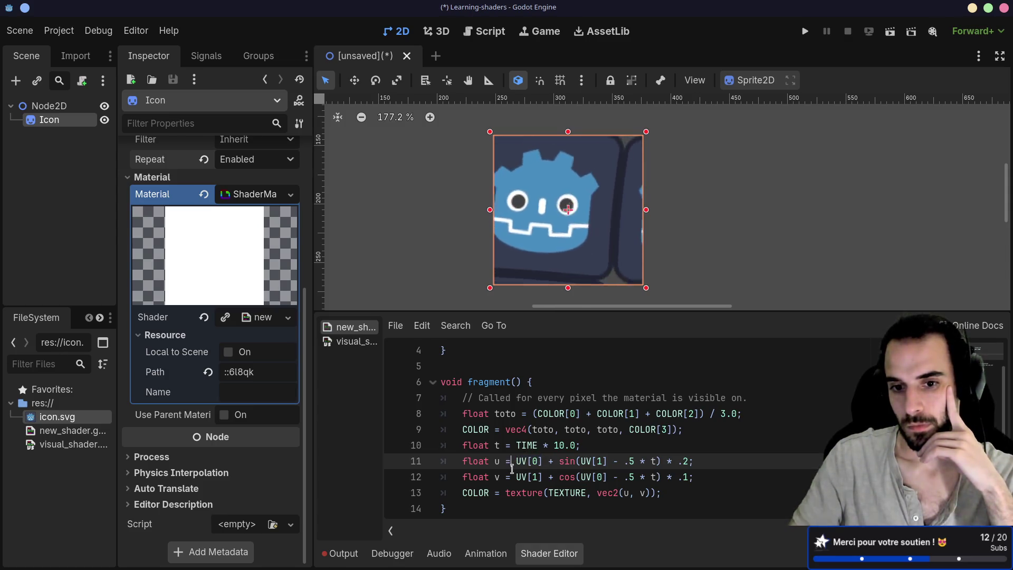
pyautogui.keyDown('shift'); pyautogui.click(543, 463); pyautogui.keyUp('shift')
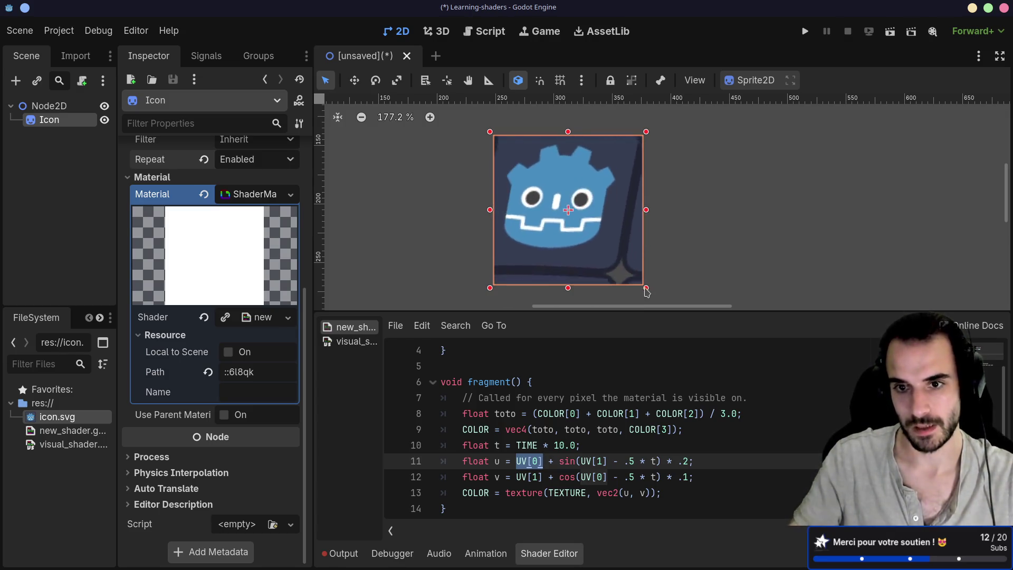
pyautogui.moveTo(654, 309); pyautogui.dragTo(647, 333)
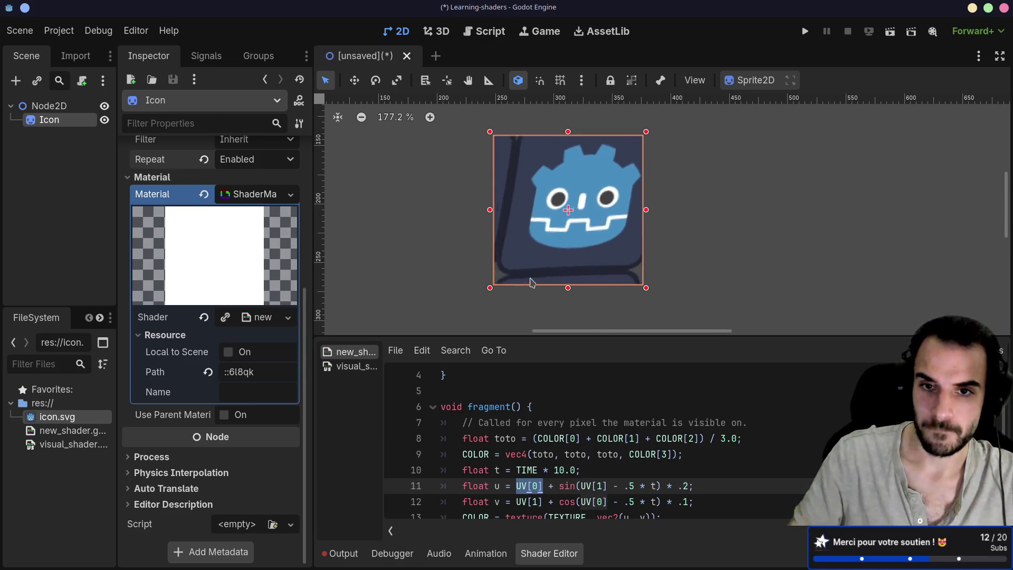
pyautogui.scroll(-3, 543, 460)
pyautogui.scroll(1, 548, 450)
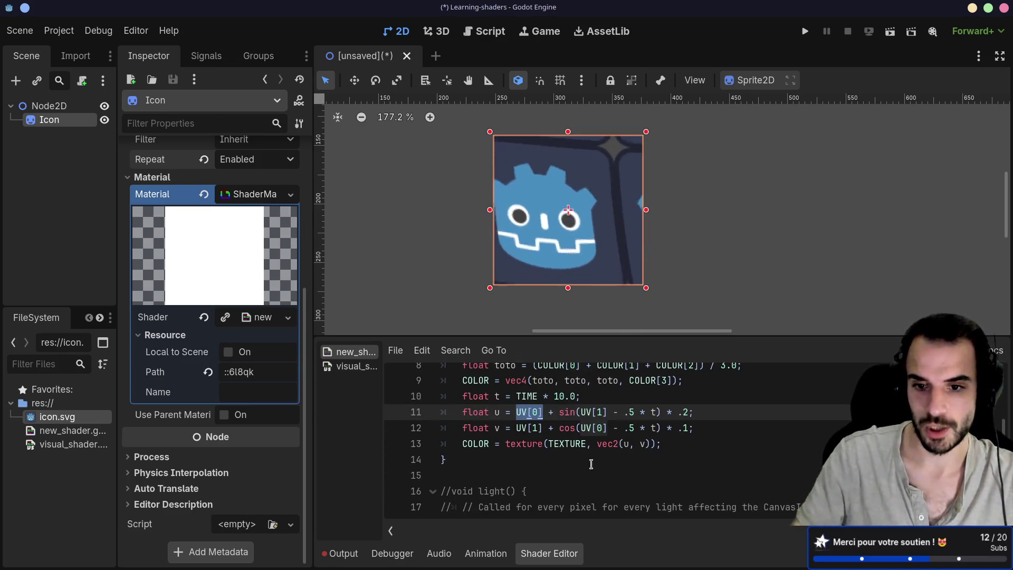
pyautogui.click(624, 443)
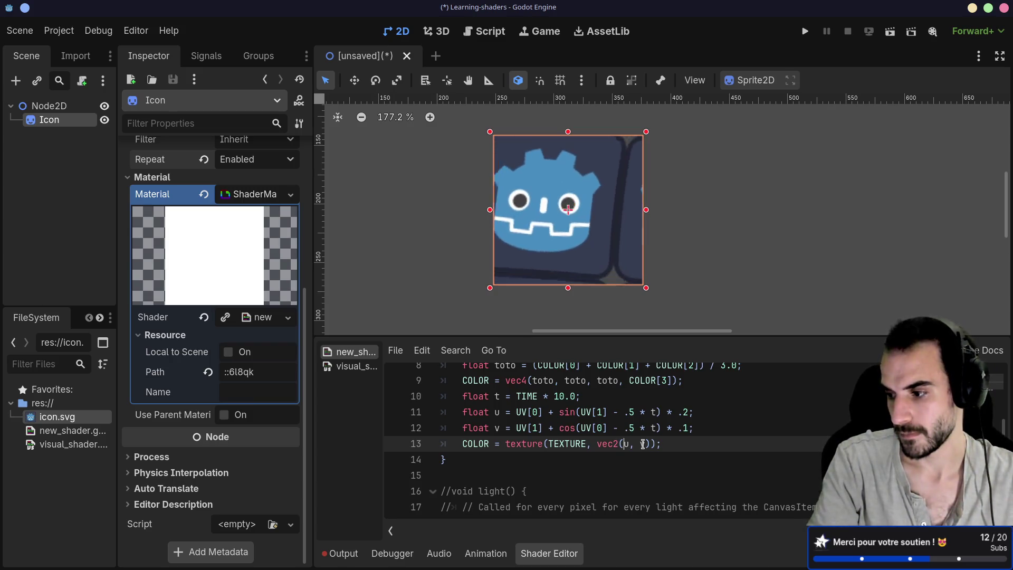
pyautogui.press('Delete')
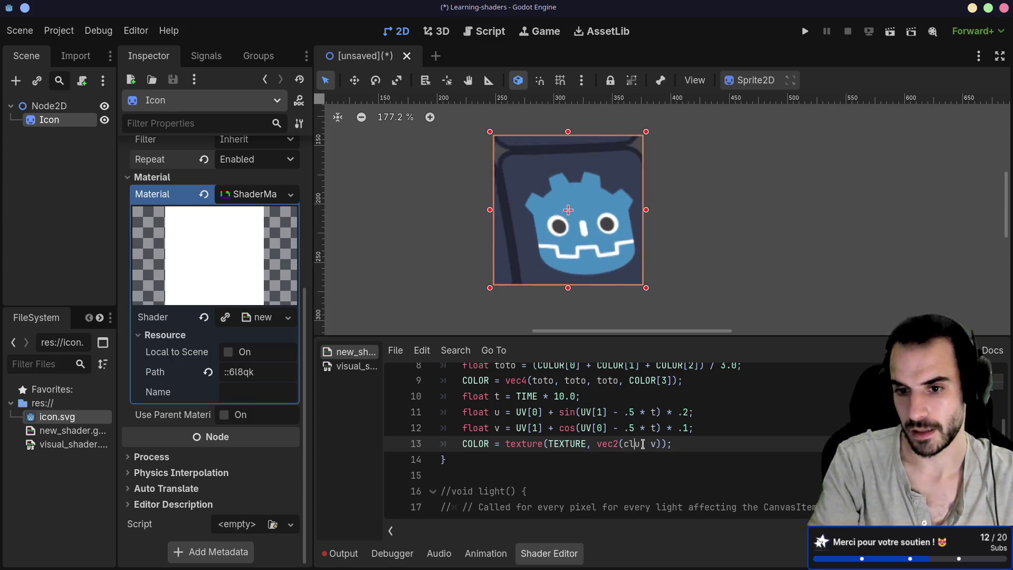
pyautogui.write('clamp(\\')
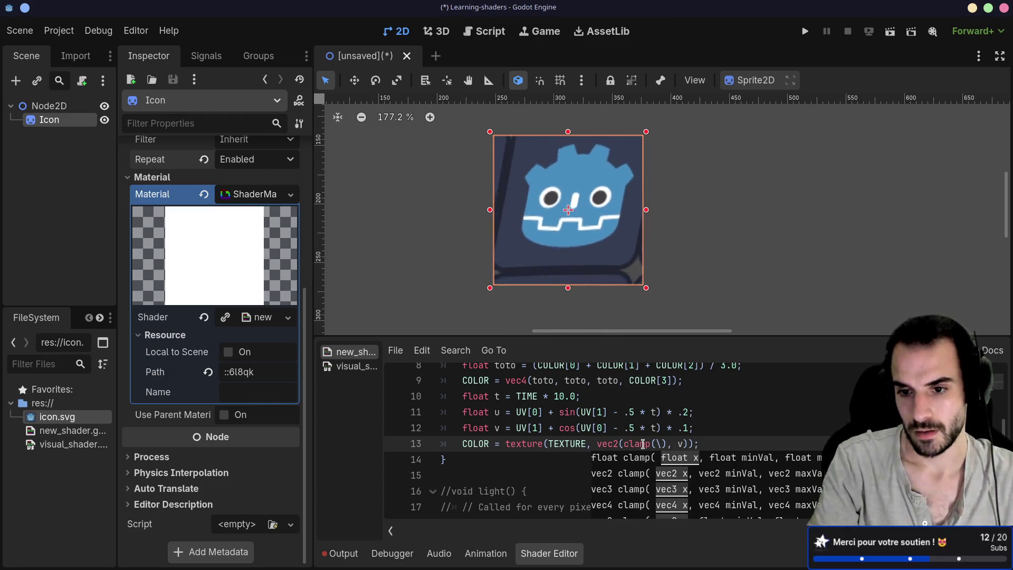
pyautogui.press('BackSpace')
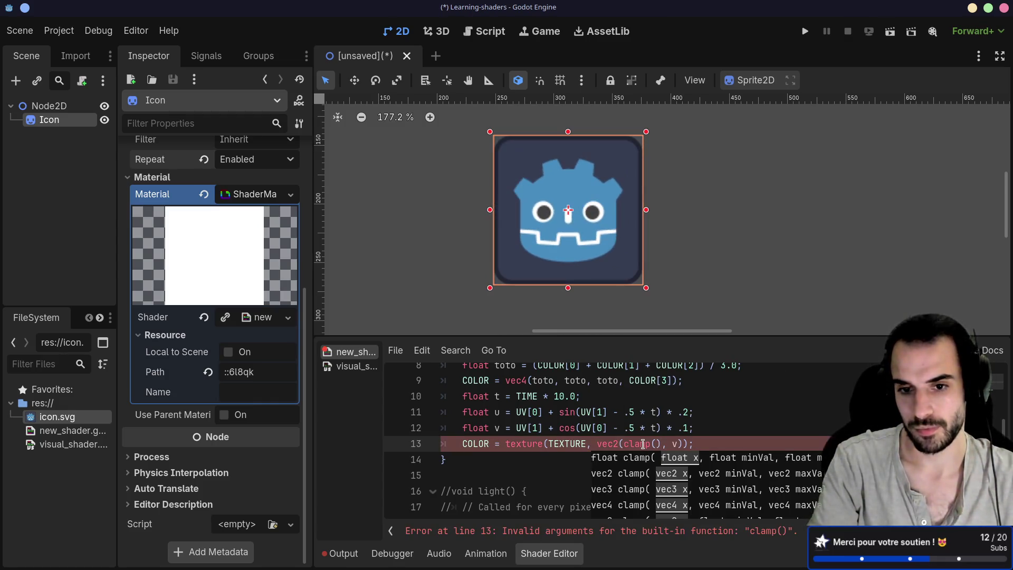
pyautogui.write('u, 0, 1')
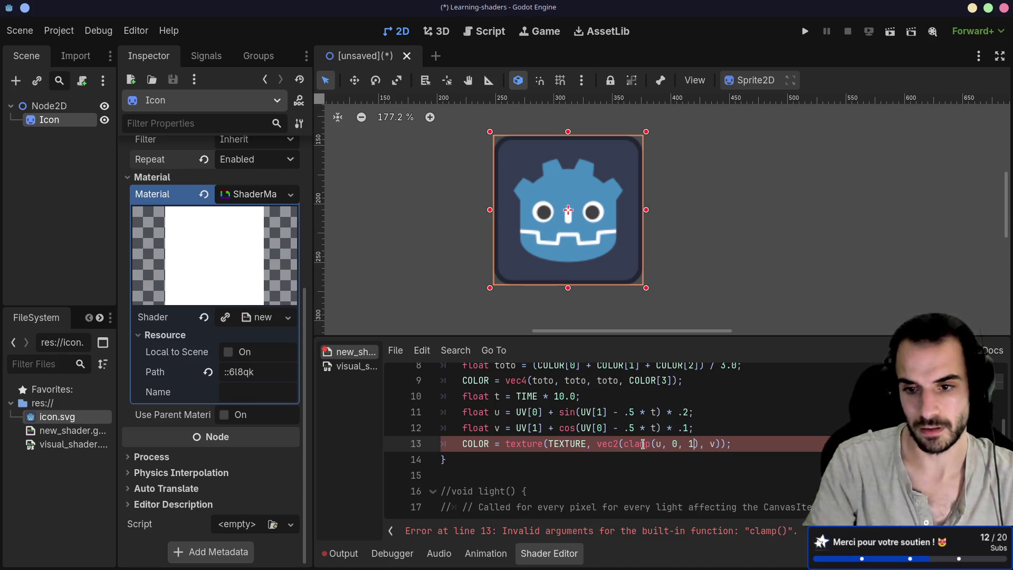
pyautogui.write('.0')
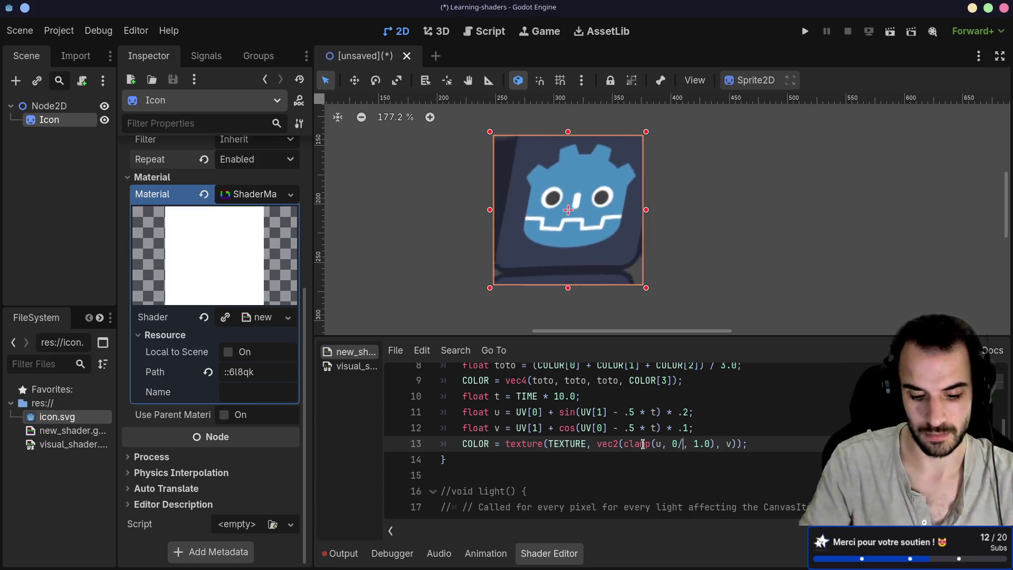
pyautogui.write('.9')
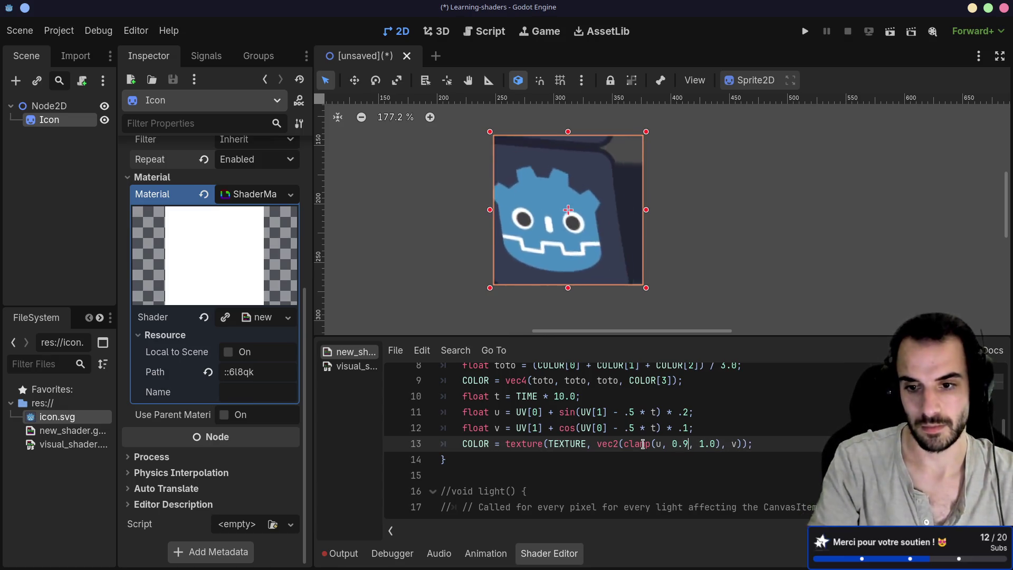
pyautogui.press('BackSpace')
pyautogui.press('BackSpace')
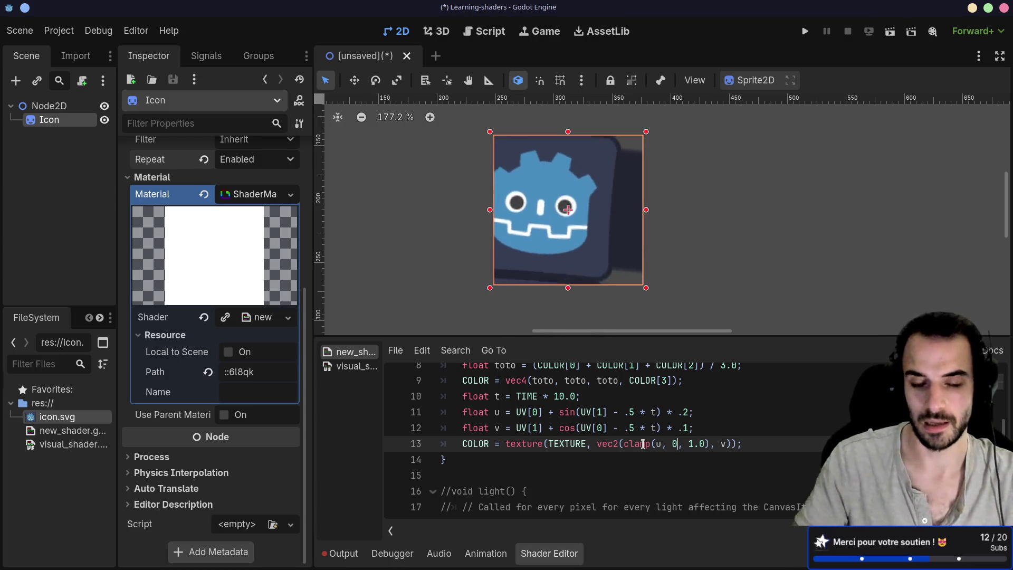
pyautogui.click(721, 443)
pyautogui.write('clamp')
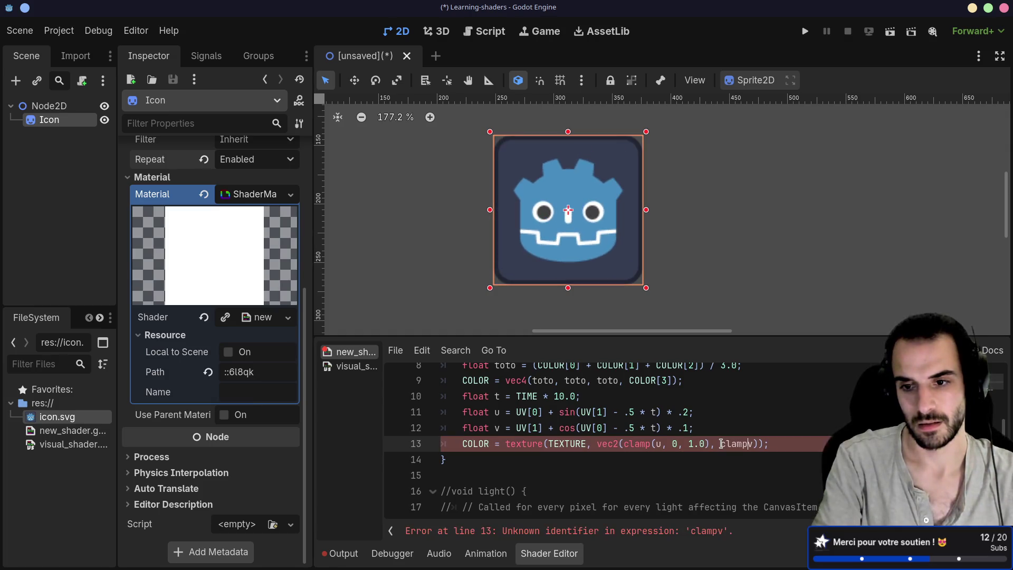
pyautogui.write('(u, 0, 1.0')
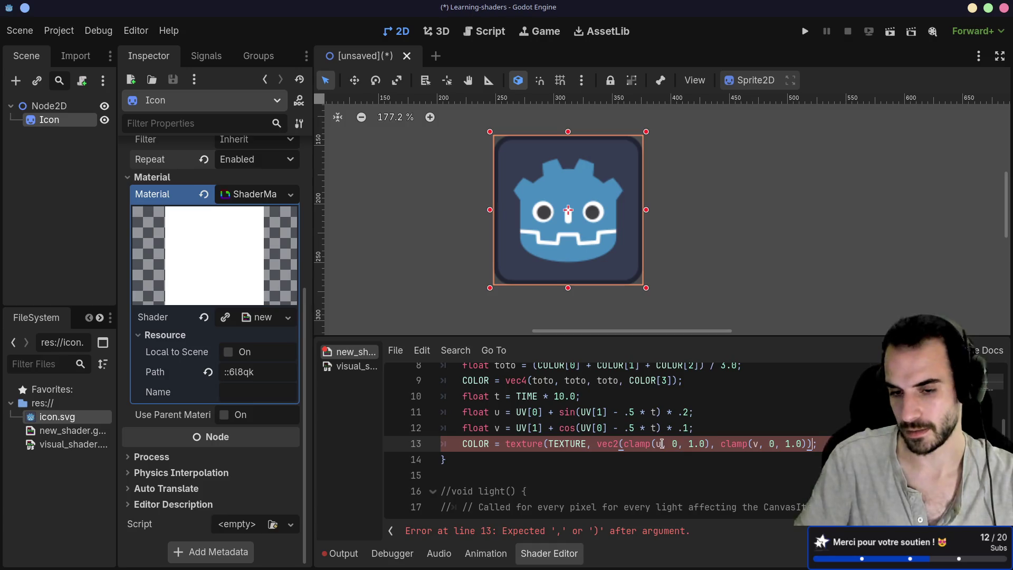
pyautogui.press('Return')
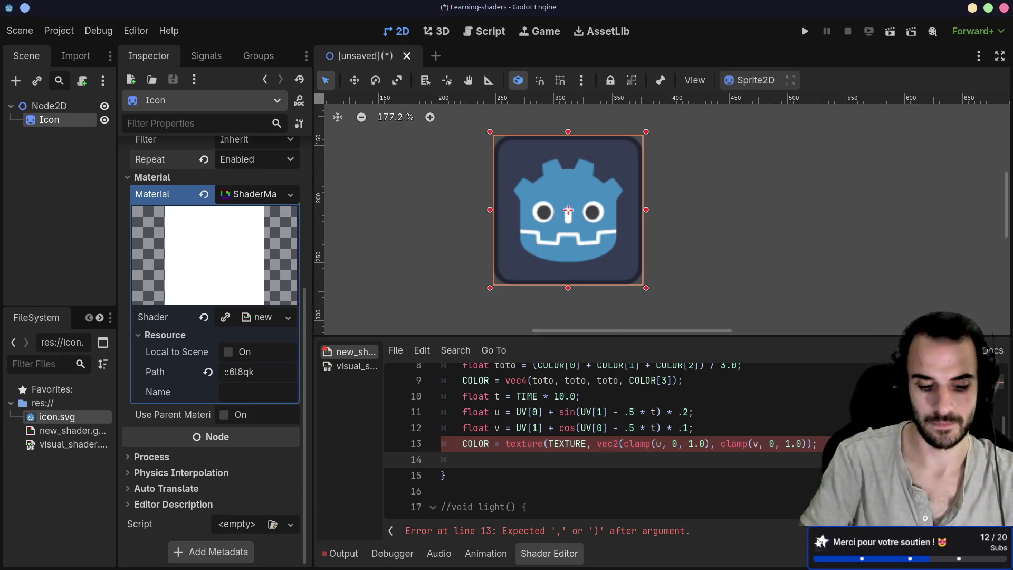
pyautogui.write('d')
pyautogui.press('BackSpace')
pyautogui.press('BackSpace')
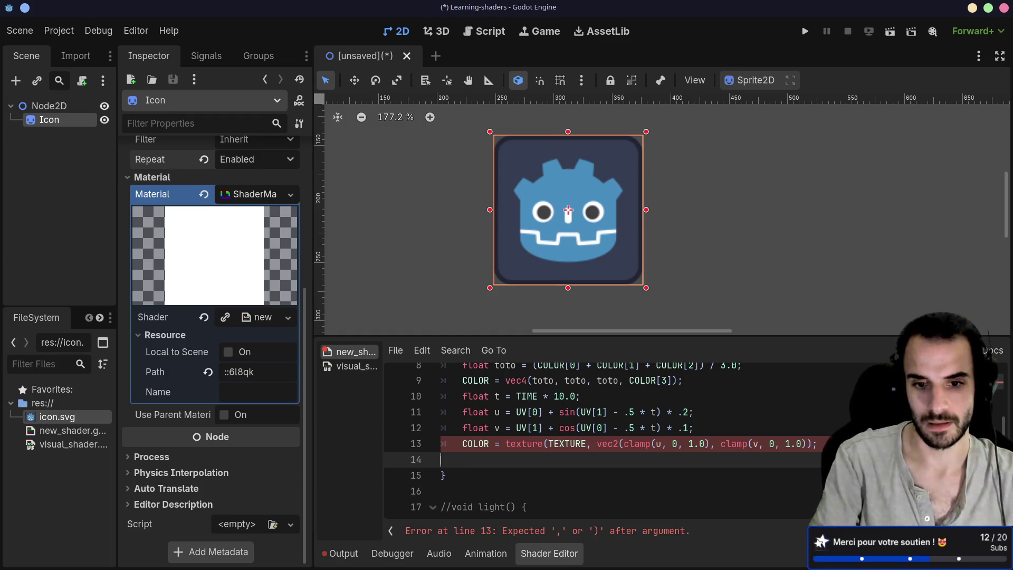
pyautogui.moveTo(624, 446); pyautogui.dragTo(710, 445)
pyautogui.write('u')
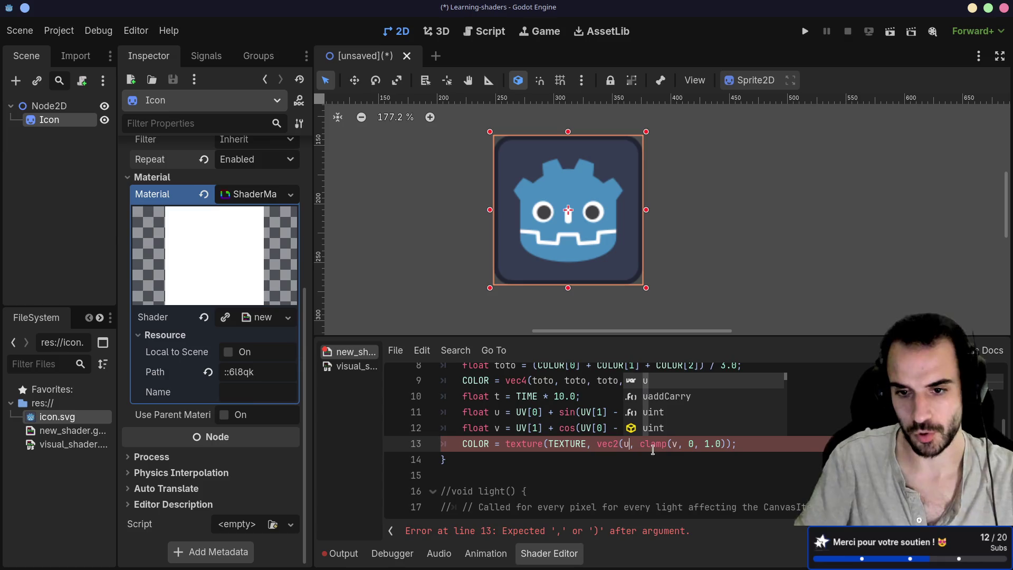
pyautogui.moveTo(639, 445); pyautogui.dragTo(724, 444)
pyautogui.write('u')
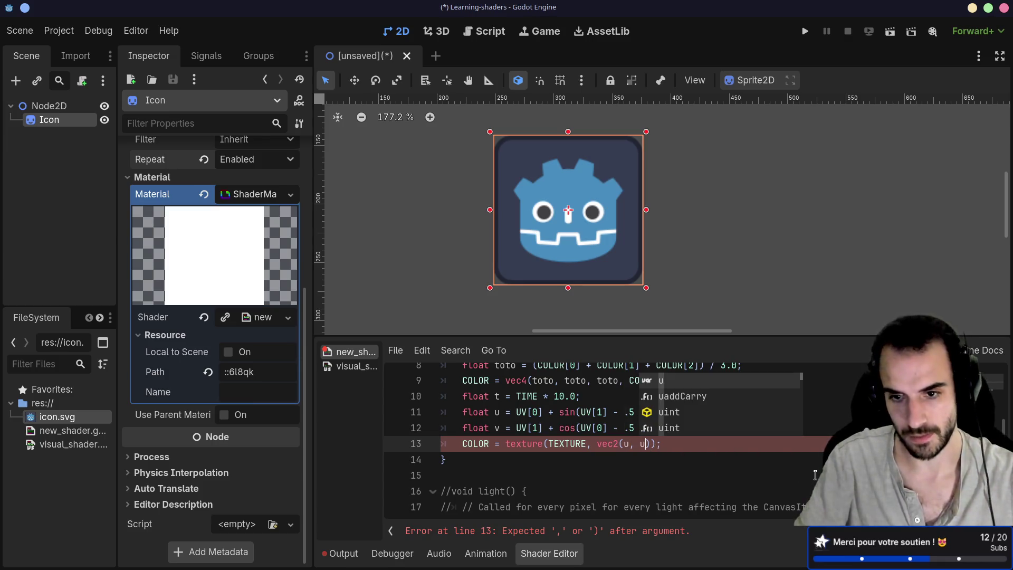
pyautogui.press('BackSpace')
pyautogui.write('v')
pyautogui.press('Escape')
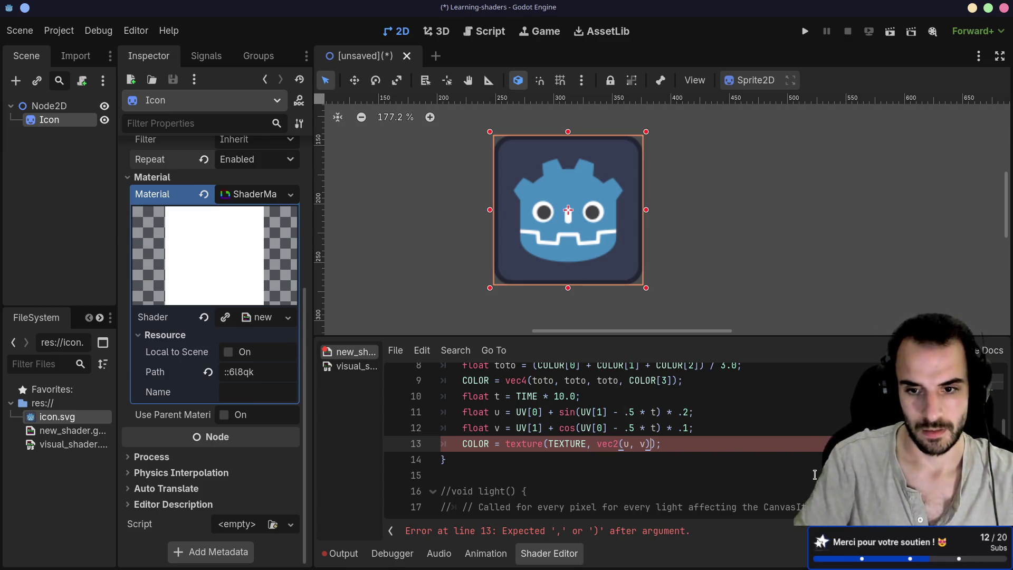
pyautogui.scroll(3, 584, 445)
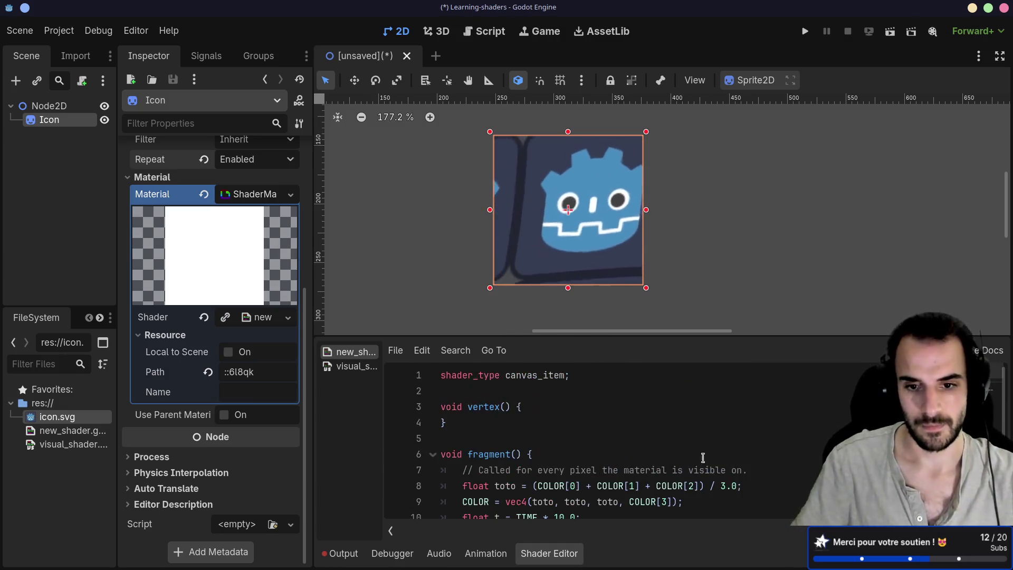
pyautogui.scroll(-2, 580, 438)
pyautogui.scroll(1, 554, 412)
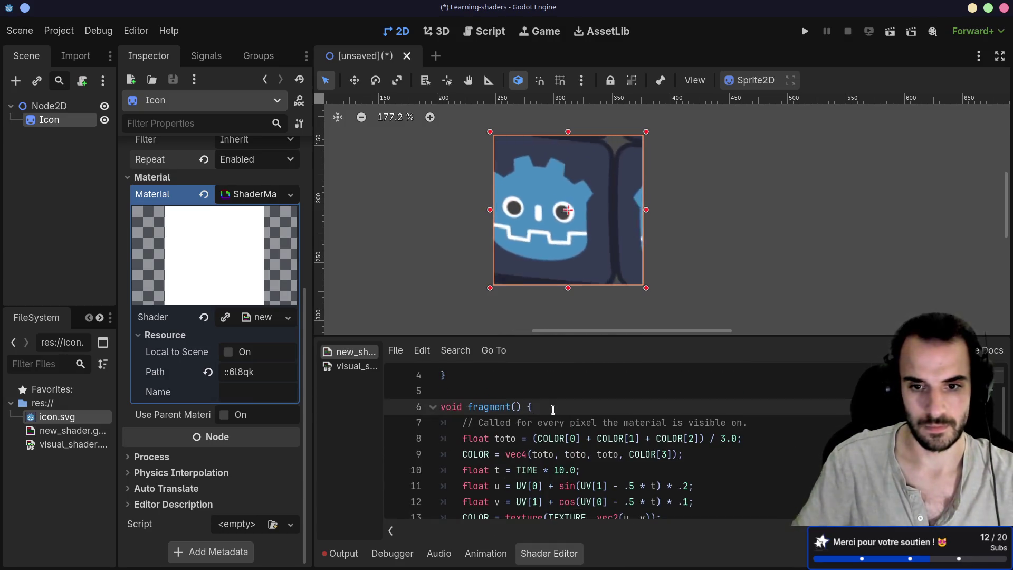
# Step: Add an if UV[0] > 1 block containing discard at the top of fragment()
pyautogui.press('Return')
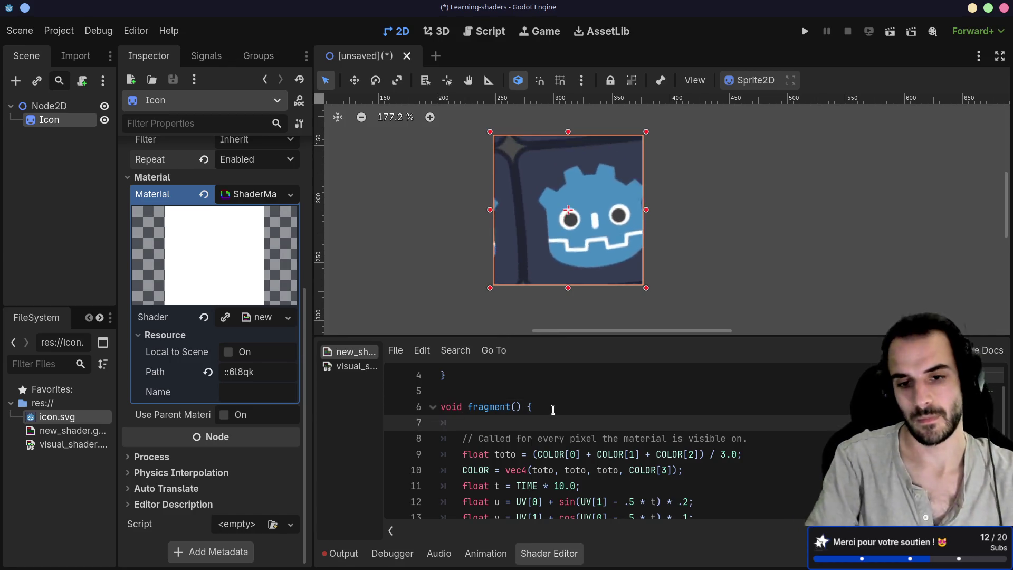
pyautogui.write('if')
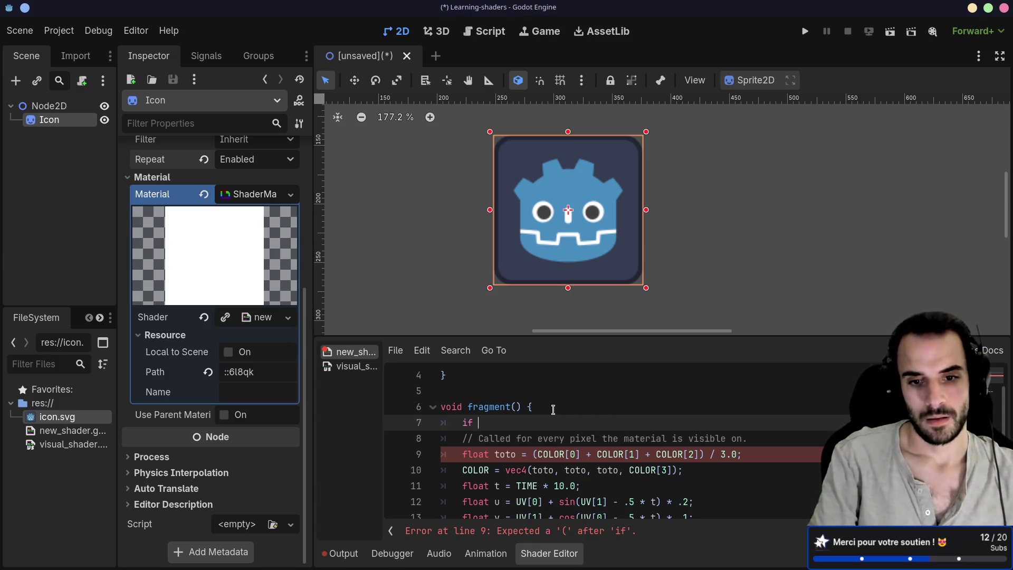
pyautogui.write(' UV[1')
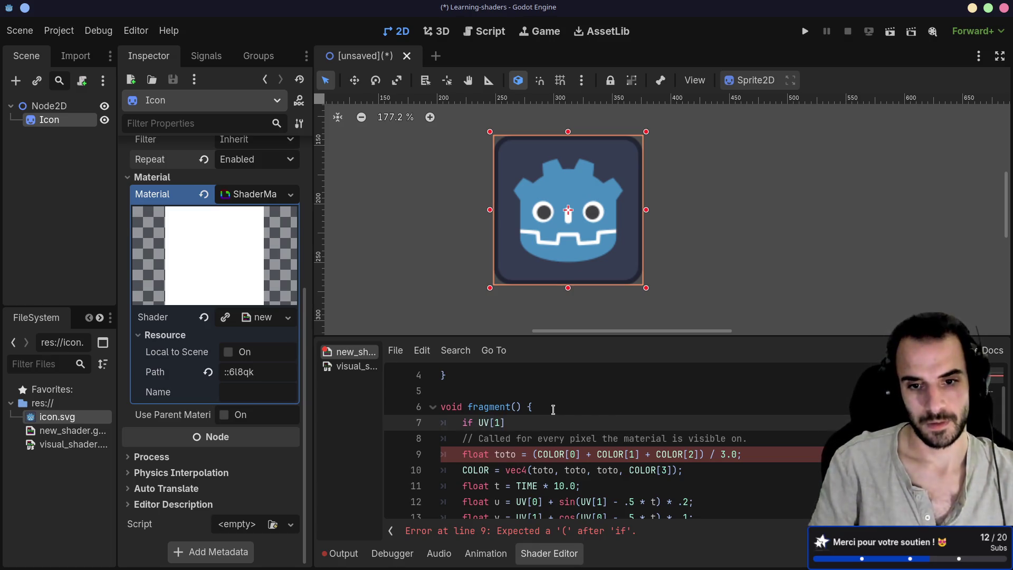
pyautogui.write('0')
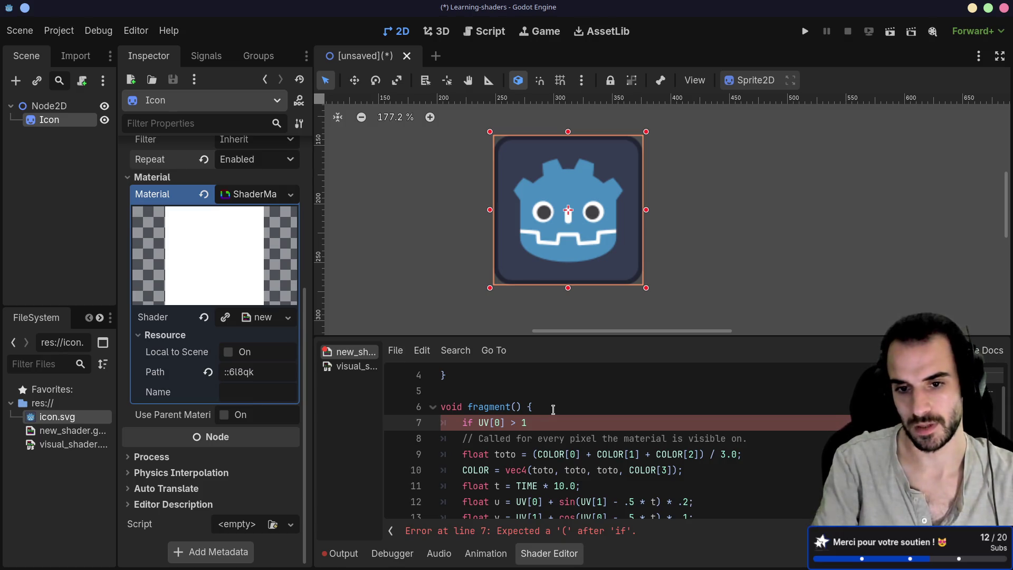
pyautogui.write('{')
pyautogui.press('Return')
pyautogui.write('di')
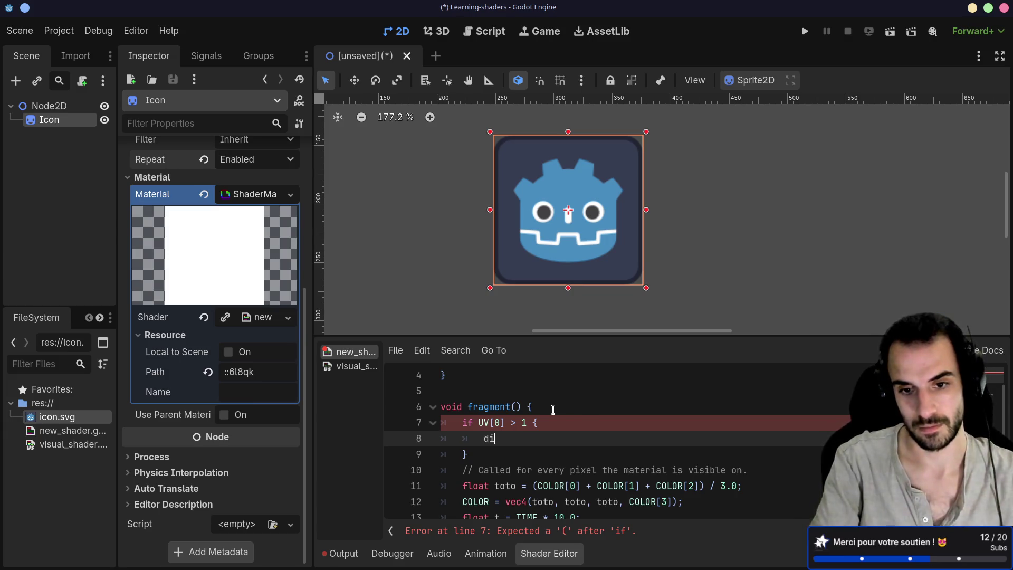
pyautogui.press('Return')
# Step: Wrap the condition in parentheses and change 1 to 1.0 so it reads (UV[0] > 1.0)
pyautogui.click(476, 423)
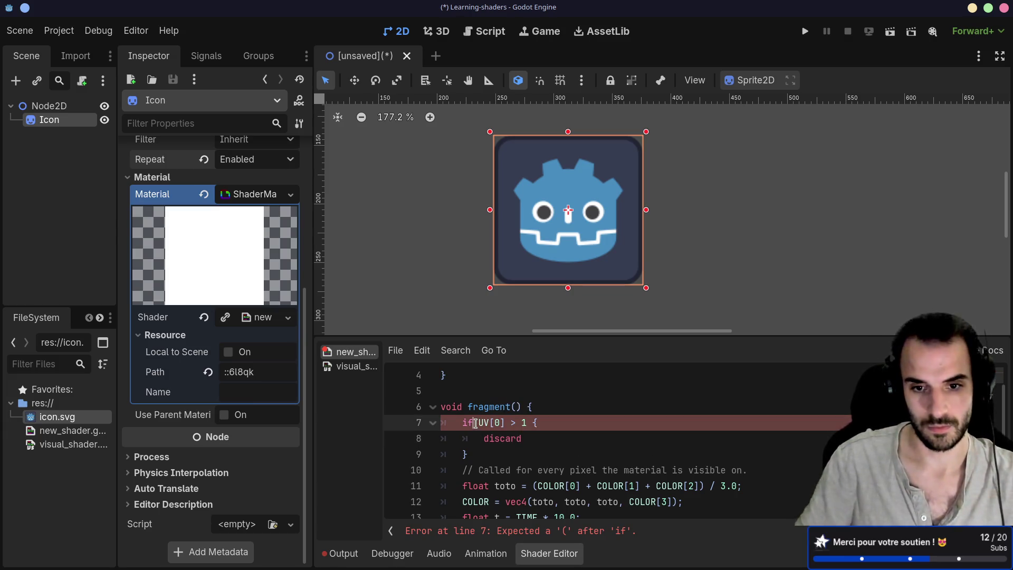
pyautogui.write('(')
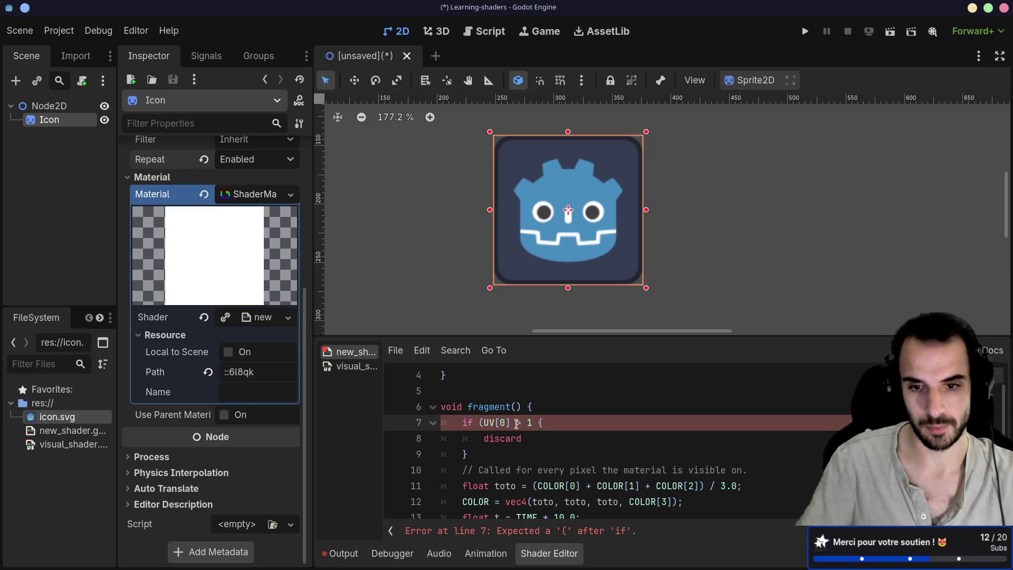
pyautogui.click(533, 422)
pyautogui.write(')')
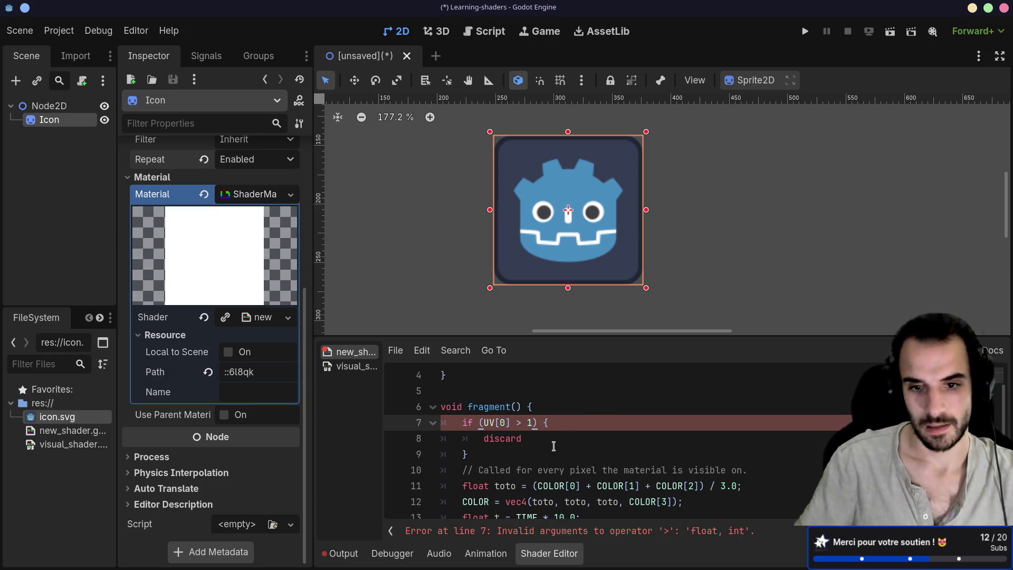
pyautogui.click(548, 440)
pyautogui.click(537, 422)
pyautogui.write('.0')
pyautogui.scroll(-1, 582, 405)
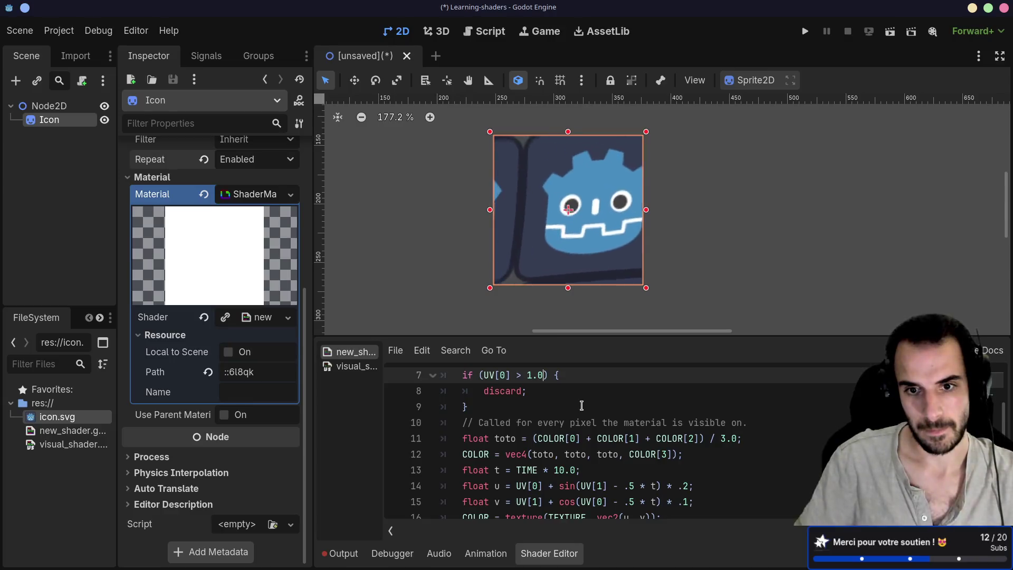
pyautogui.click(251, 160)
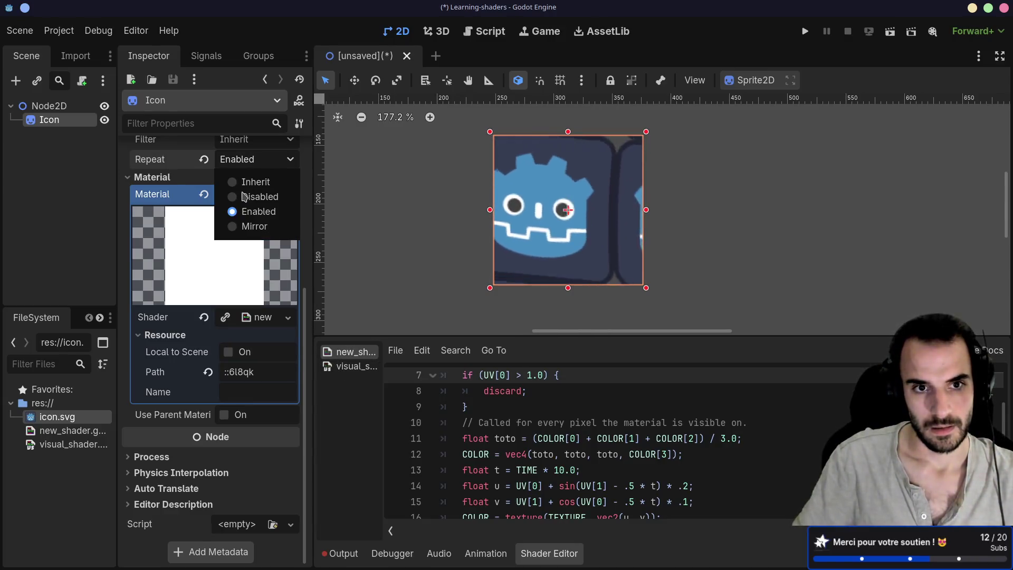
# Step: Set the icon's Texture Repeat to Disabled and add a COLOR[3] = 1.0 line inside the if block
pyautogui.click(229, 198)
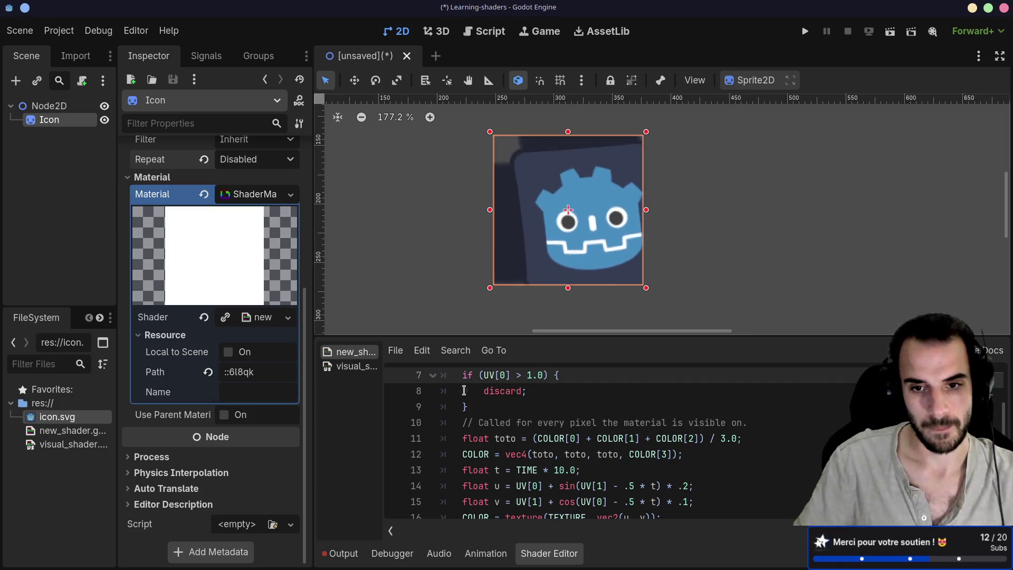
pyautogui.scroll(1, 514, 415)
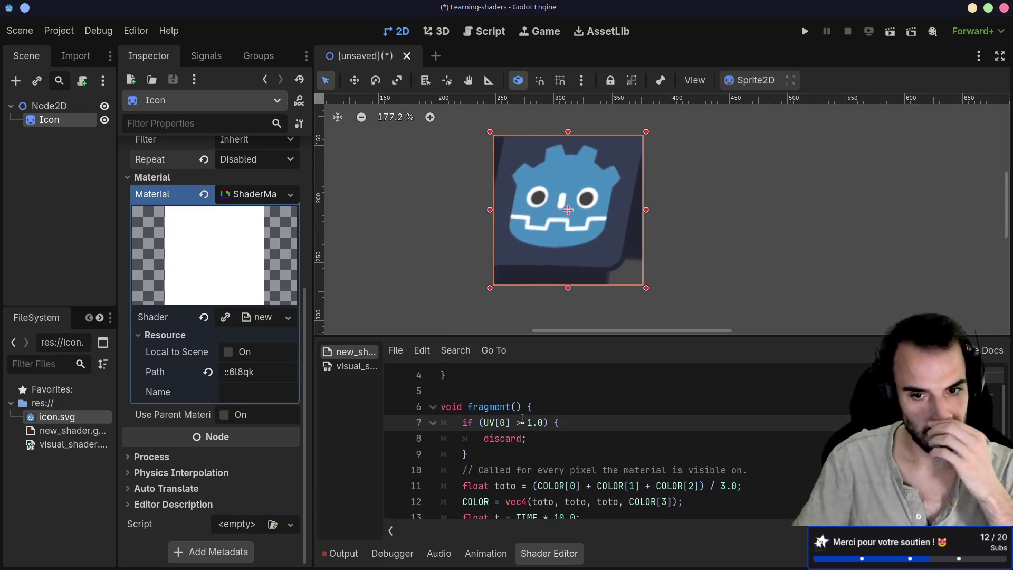
pyautogui.scroll(-1, 522, 420)
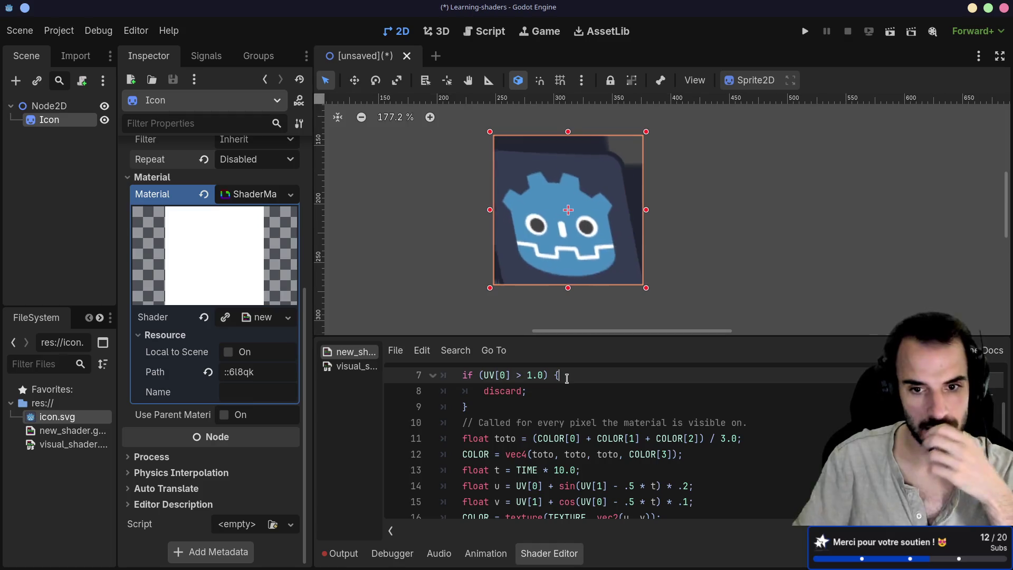
pyautogui.press('Return')
pyautogui.write('OLOR[')
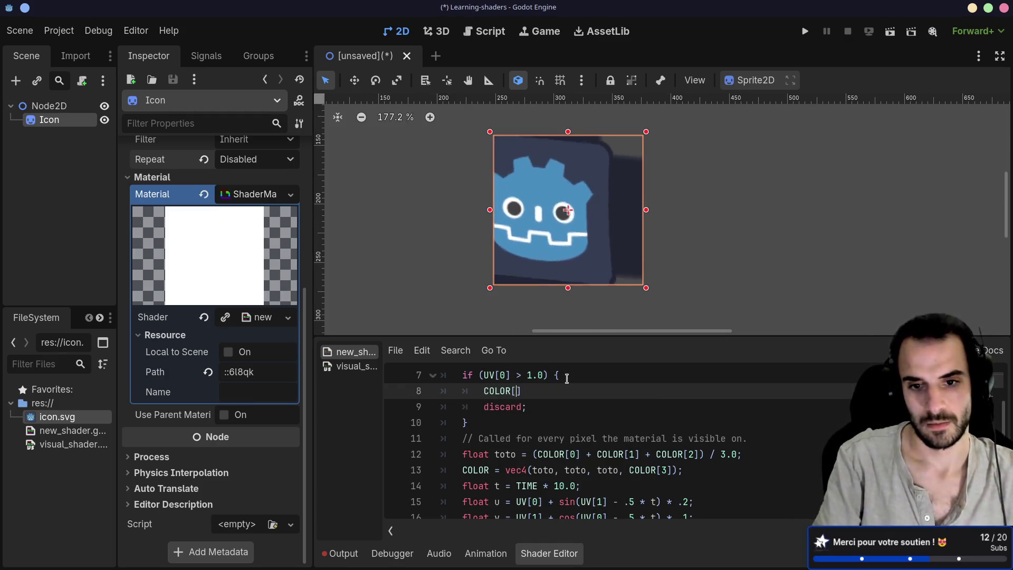
pyautogui.write('3] = 1')
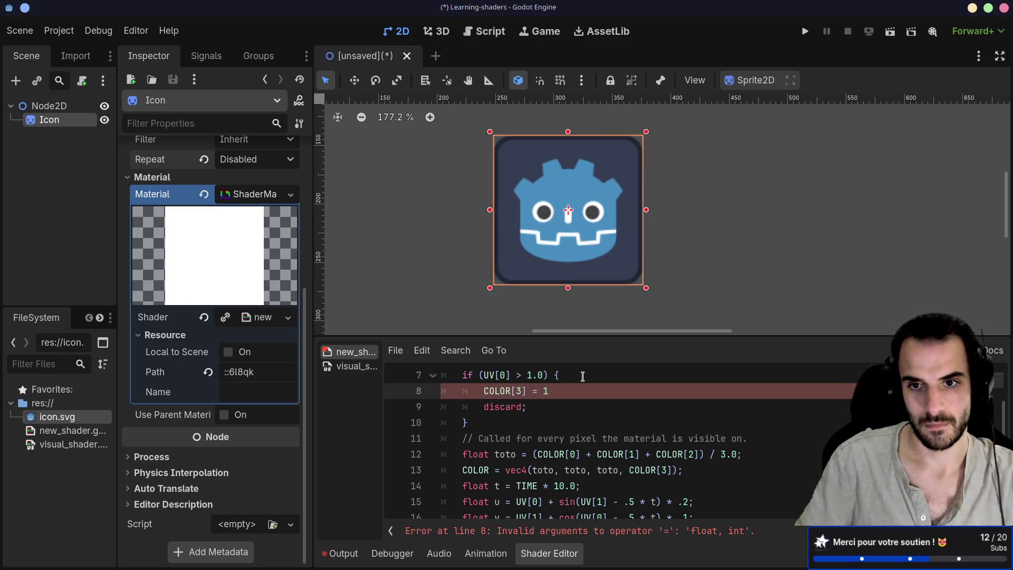
pyautogui.write('.0;')
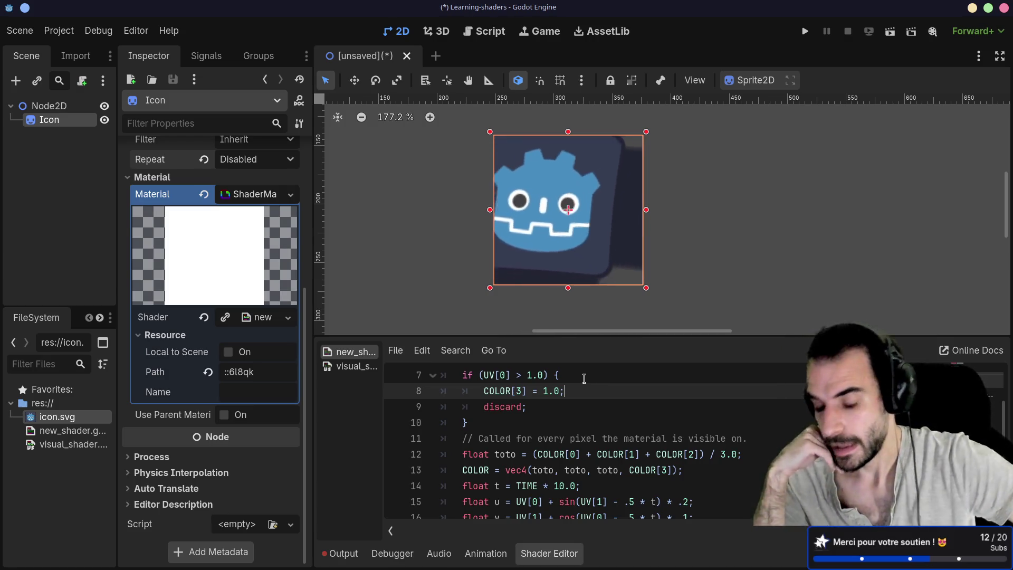
# Step: Delete the UV[0] if-block and add an if (u < 0) { discard; } block after the float u line
pyautogui.moveTo(488, 425); pyautogui.dragTo(430, 376)
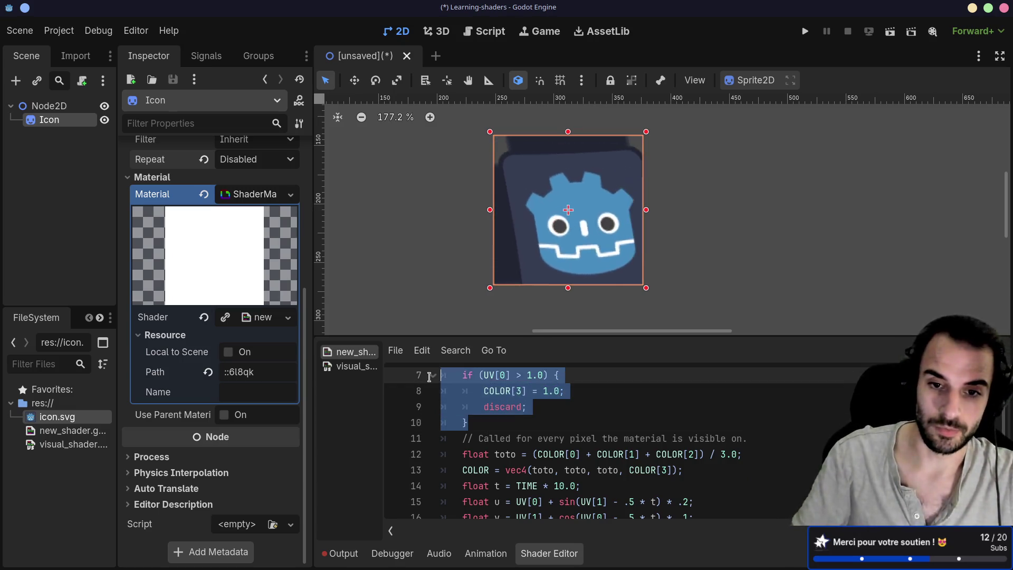
pyautogui.press('BackSpace')
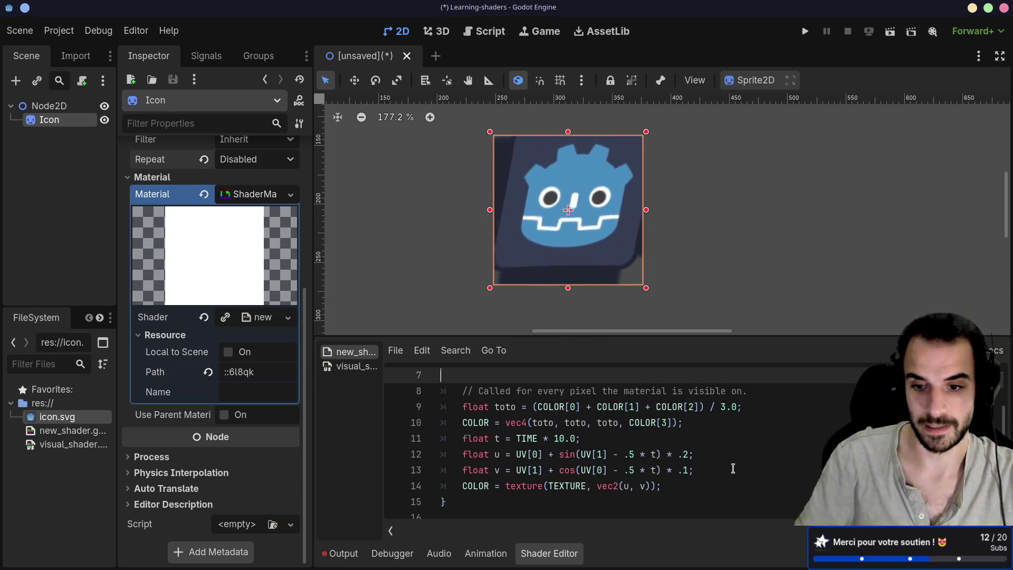
pyautogui.click(712, 460)
pyautogui.press('Return')
pyautogui.write('if')
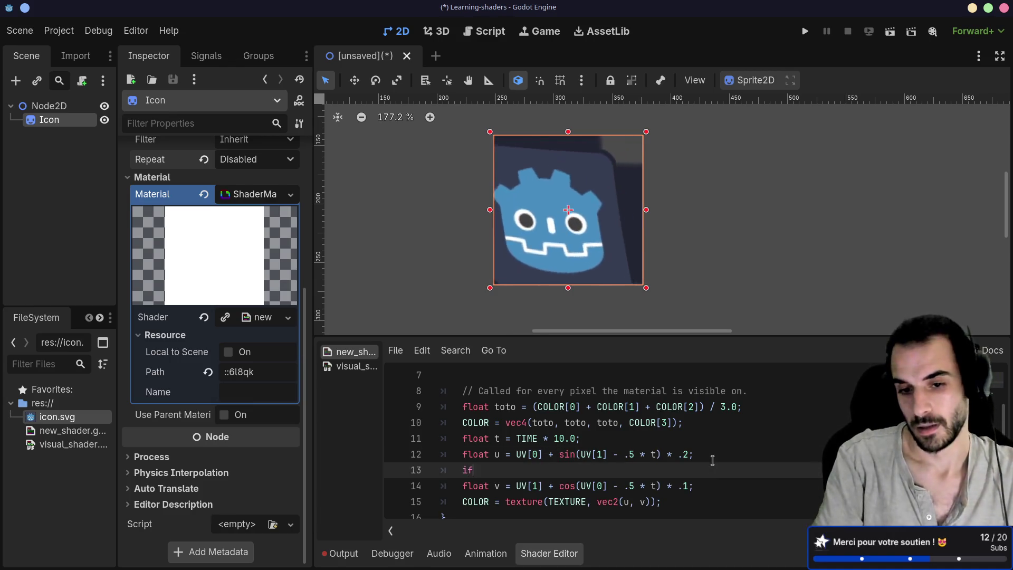
pyautogui.write(' (u < 0) ')
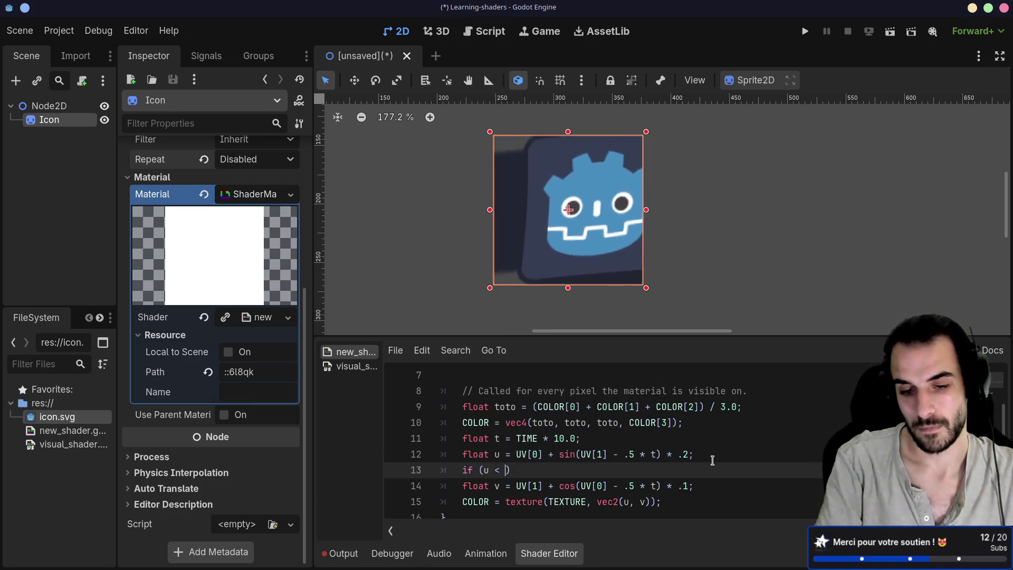
pyautogui.write('{')
pyautogui.press('Return')
pyautogui.write('disco')
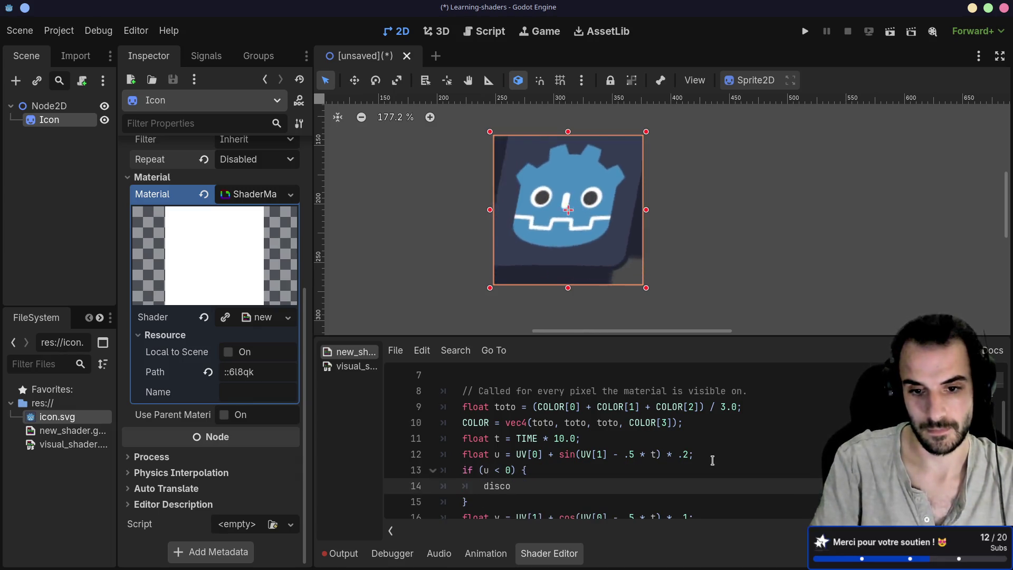
pyautogui.press('BackSpace')
pyautogui.write('ard')
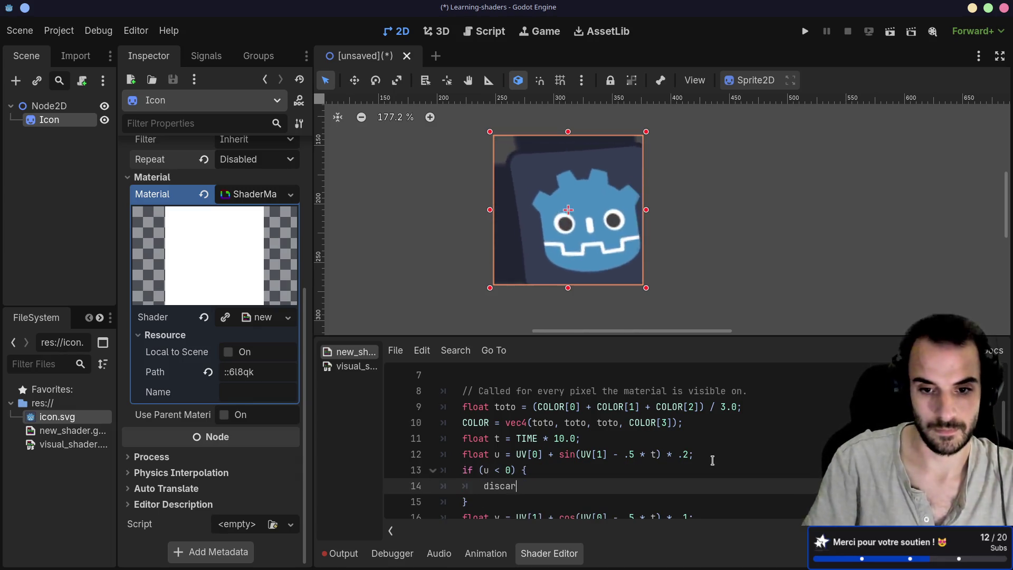
# Step: Complete the u condition so it reads (u < 0.0 || u > 1.0)
pyautogui.press('Up')
pyautogui.write('.0')
pyautogui.rightClick(713, 460)
pyautogui.click(569, 489)
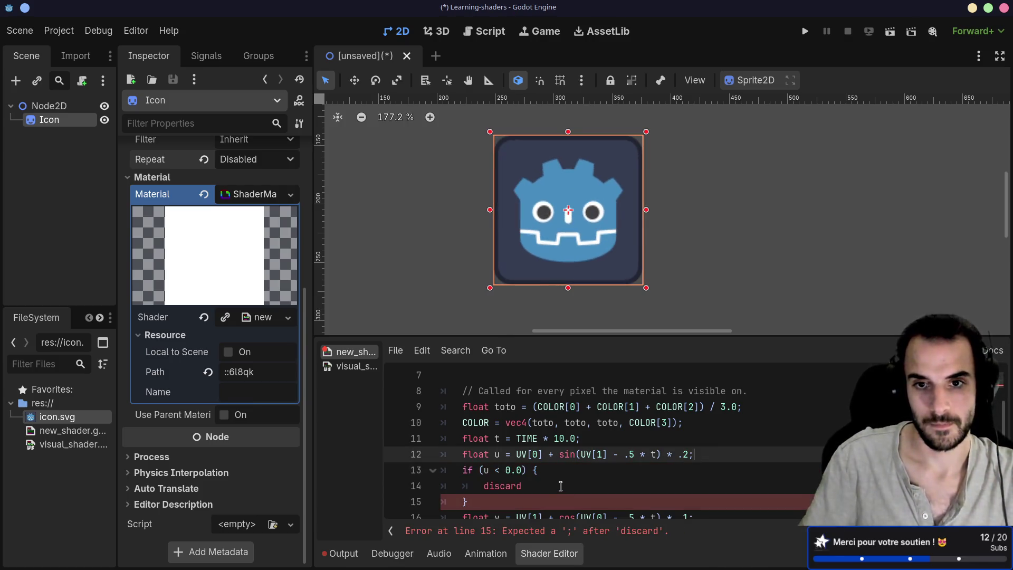
pyautogui.click(562, 481)
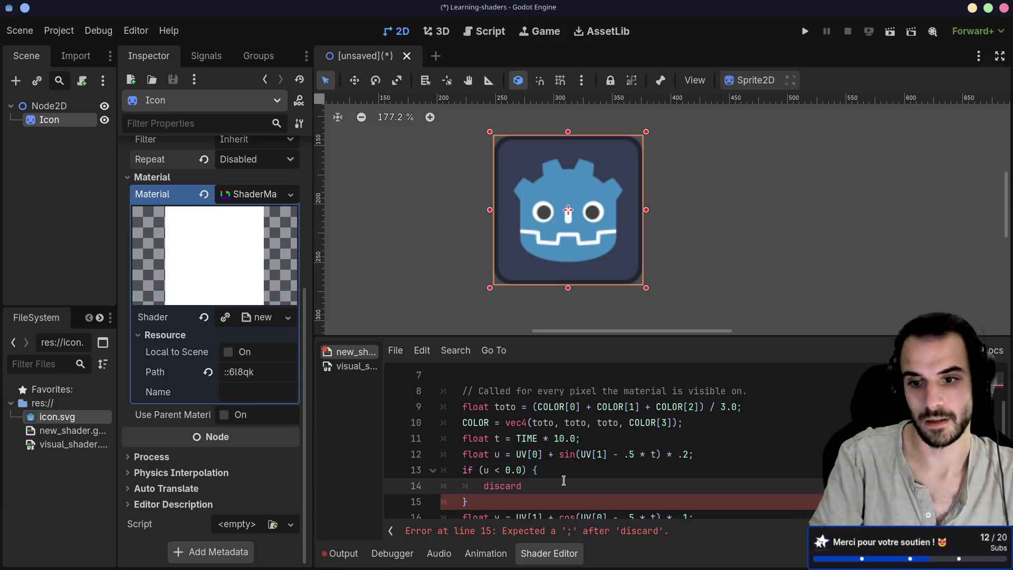
pyautogui.write(';')
pyautogui.rightClick(564, 480)
pyautogui.click(535, 471)
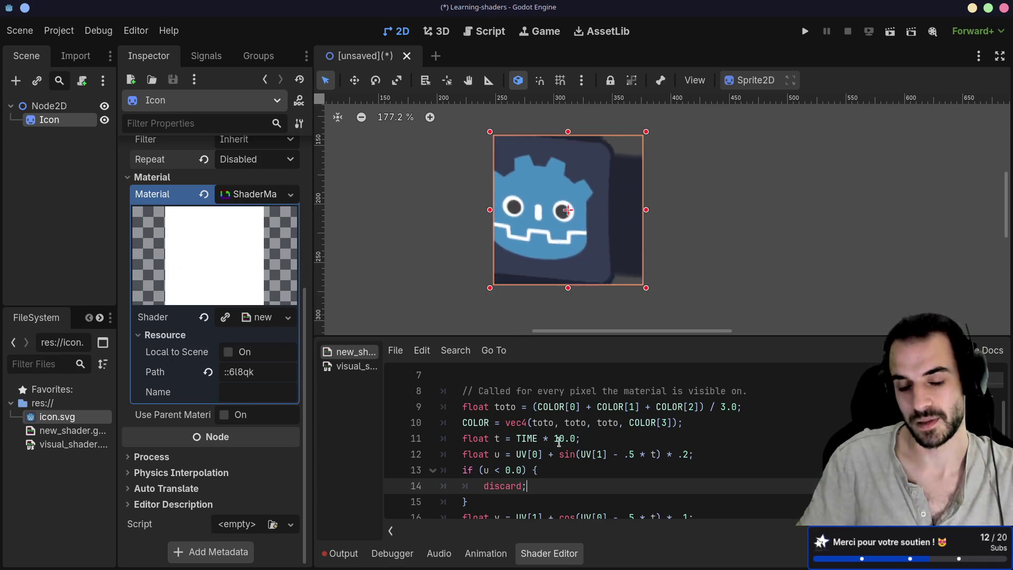
pyautogui.scroll(1, 559, 441)
pyautogui.scroll(1, 560, 441)
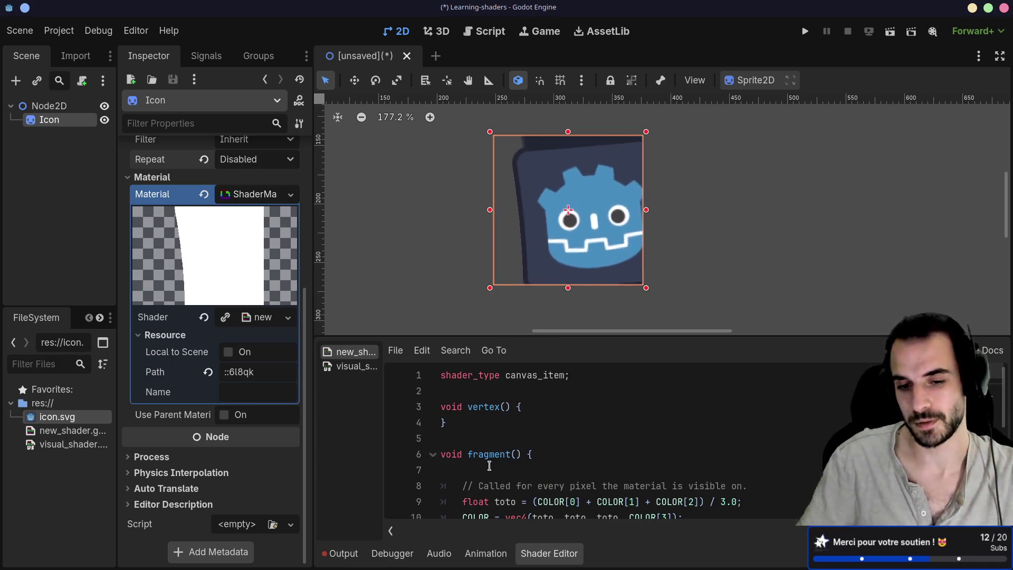
pyautogui.scroll(-2, 524, 453)
pyautogui.moveTo(545, 486)
pyautogui.mouseDown()
pyautogui.moveTo(459, 438)
pyautogui.moveTo(495, 422)
pyautogui.mouseUp()
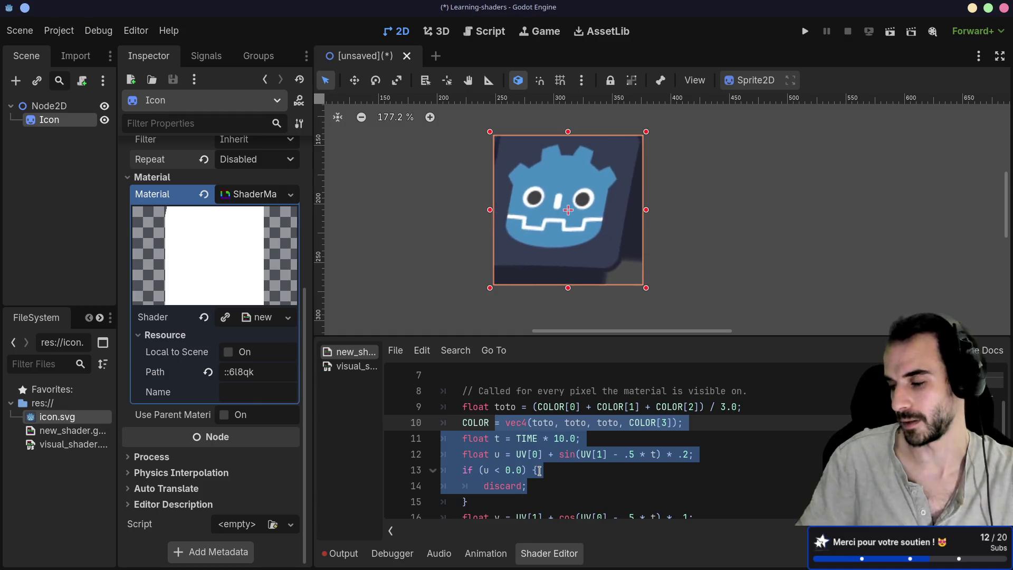
pyautogui.scroll(-1, 539, 467)
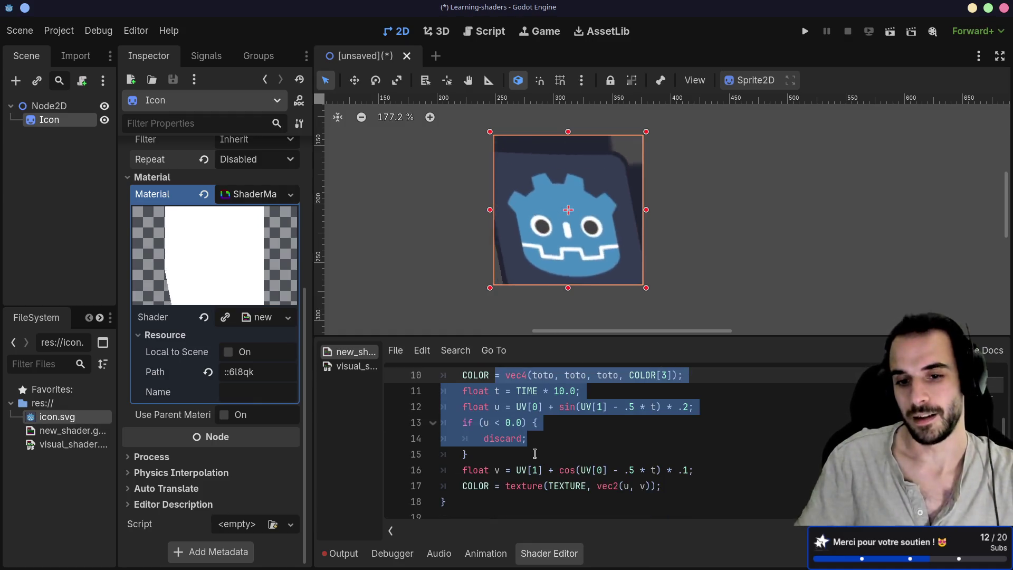
pyautogui.click(521, 422)
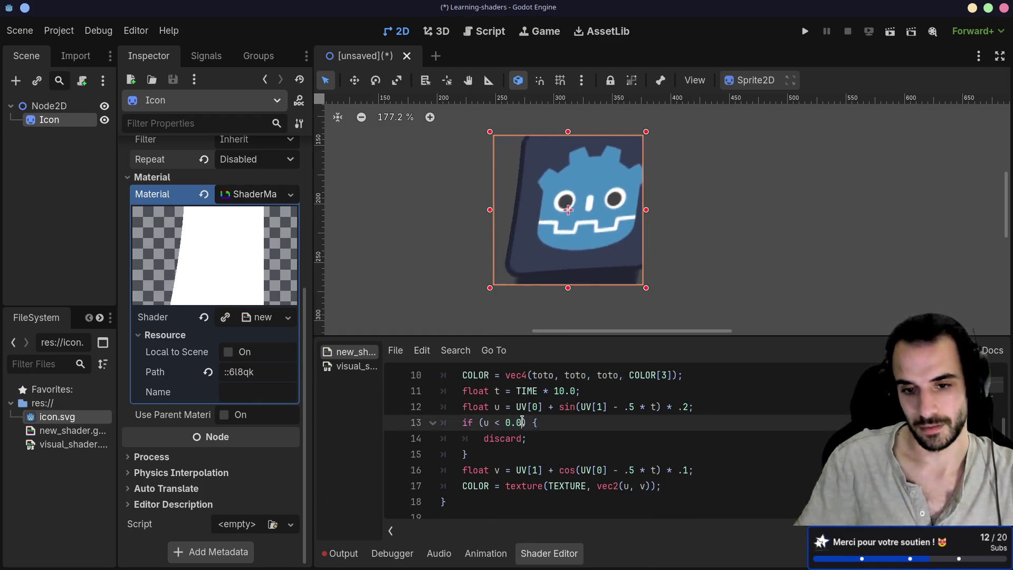
pyautogui.write('5')
pyautogui.write('|| u >')
pyautogui.write(' 1.0')
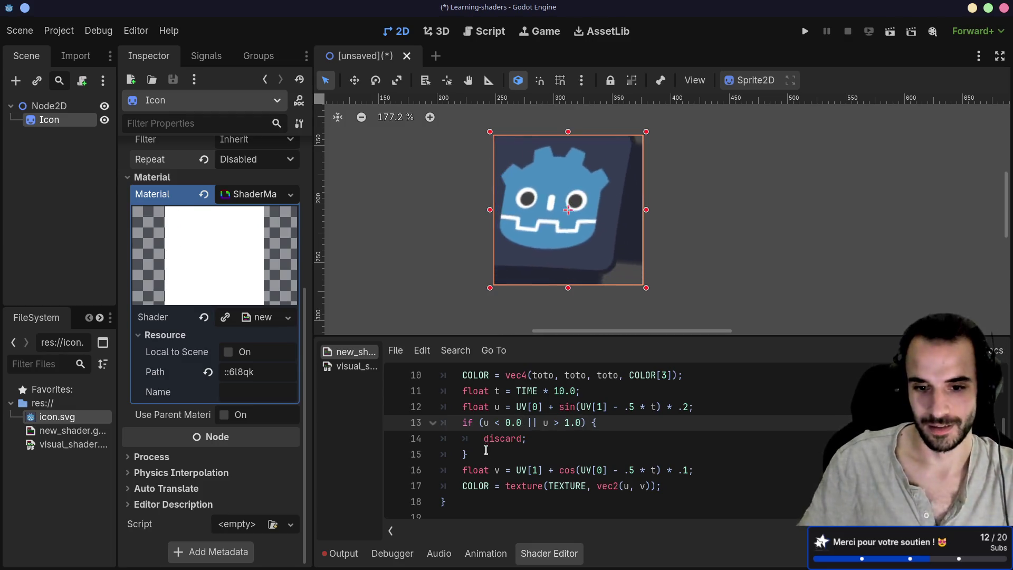
# Step: Duplicate the u if-block and switch the copy's condition to test v
pyautogui.moveTo(485, 447); pyautogui.dragTo(430, 425)
pyautogui.hotkey('ctrl', 'shift', 'd')
pyautogui.click(470, 453)
pyautogui.press('Return')
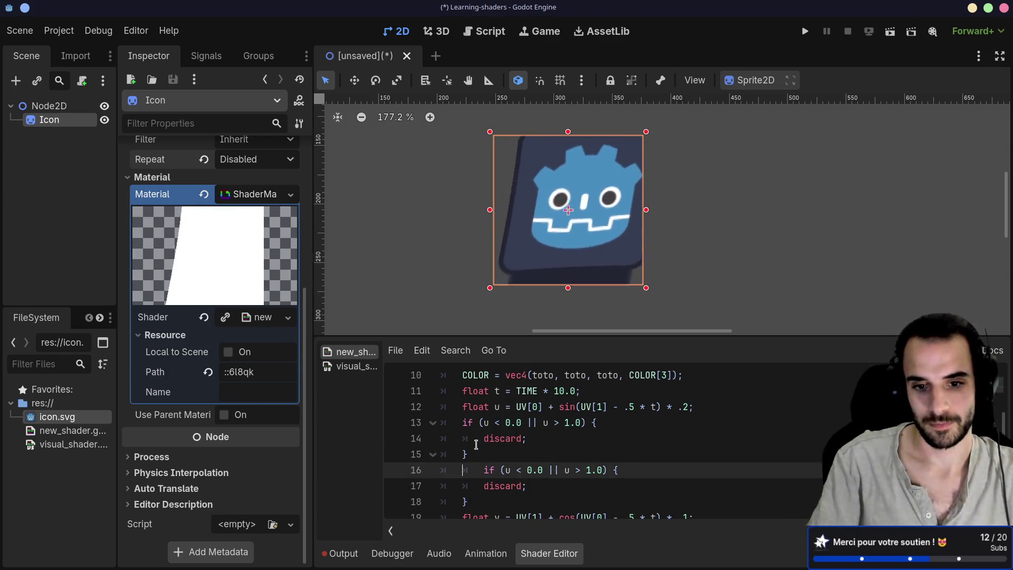
pyautogui.press('Delete')
pyautogui.doubleClick(486, 470)
pyautogui.press('BackSpace')
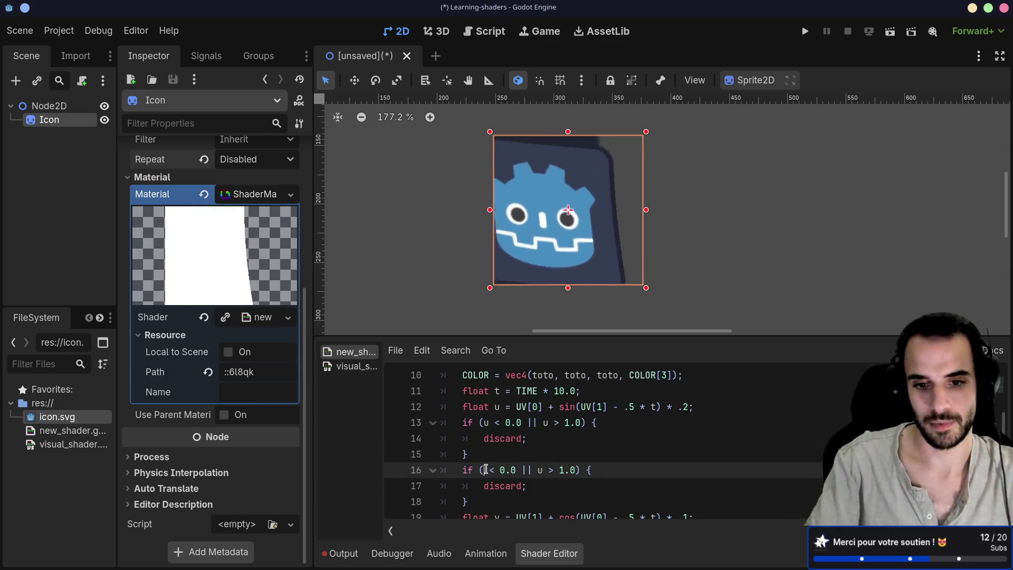
pyautogui.write('v')
pyautogui.press('Escape')
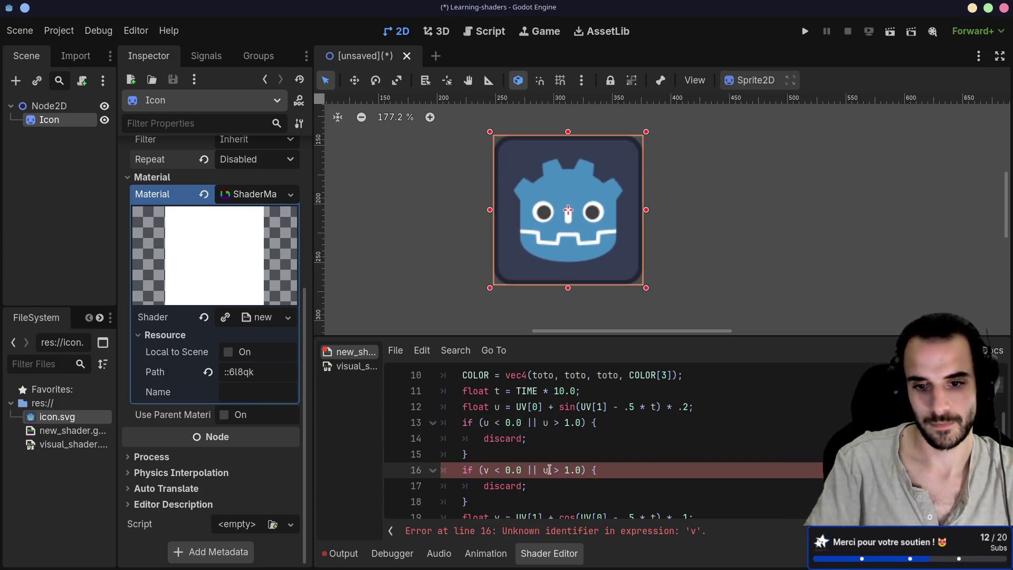
pyautogui.write('v')
# Step: Move the v if-block to just below the float v line
pyautogui.click(575, 484)
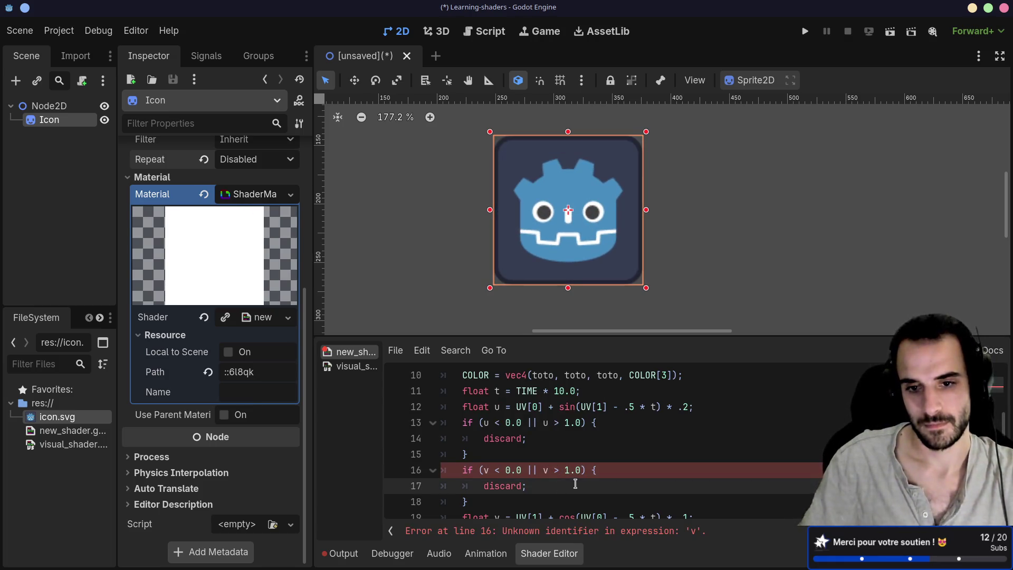
pyautogui.scroll(-1, 575, 484)
pyautogui.moveTo(496, 453); pyautogui.dragTo(438, 424)
pyautogui.hotkey('ctrl', 'c')
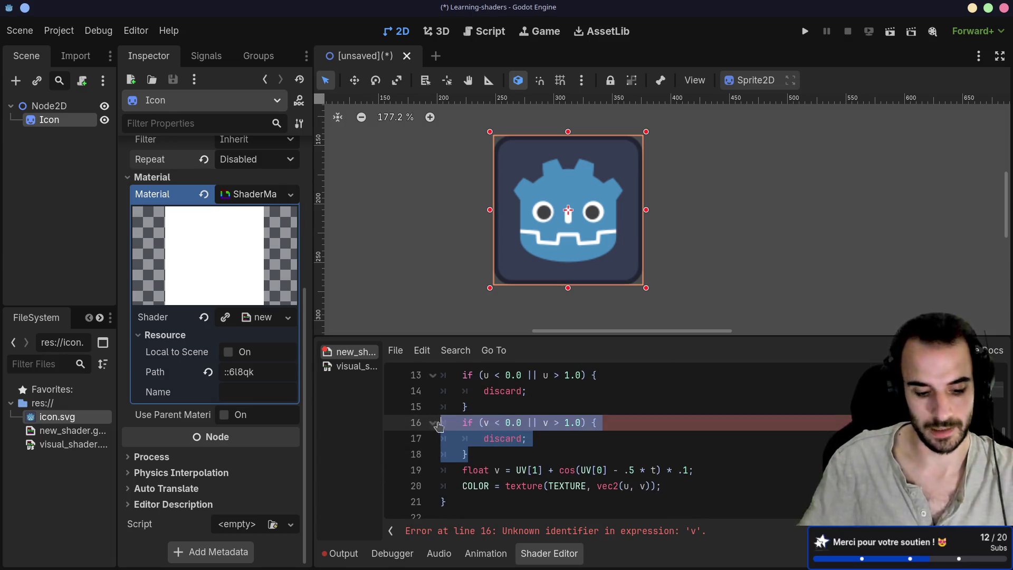
pyautogui.press('BackSpace')
pyautogui.click(705, 440)
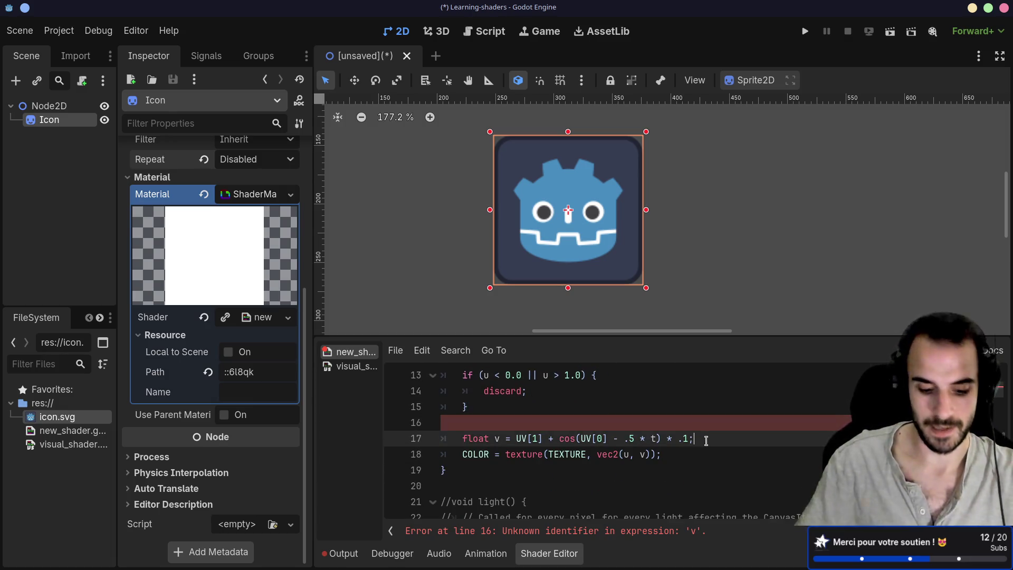
pyautogui.press('Return')
pyautogui.hotkey('ctrl', 'v')
pyautogui.click(465, 455)
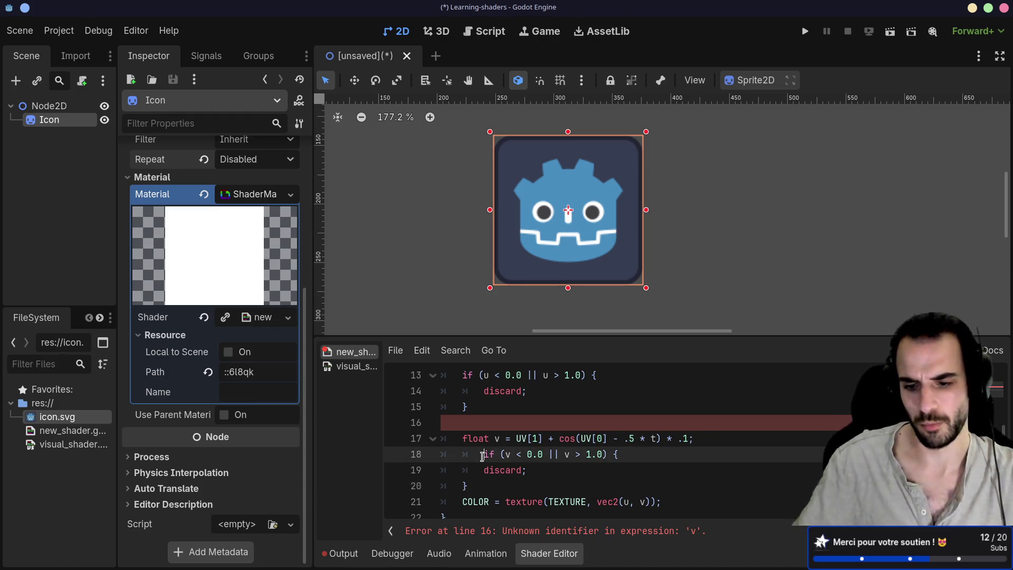
pyautogui.moveTo(482, 457); pyautogui.dragTo(543, 482)
pyautogui.click(543, 483)
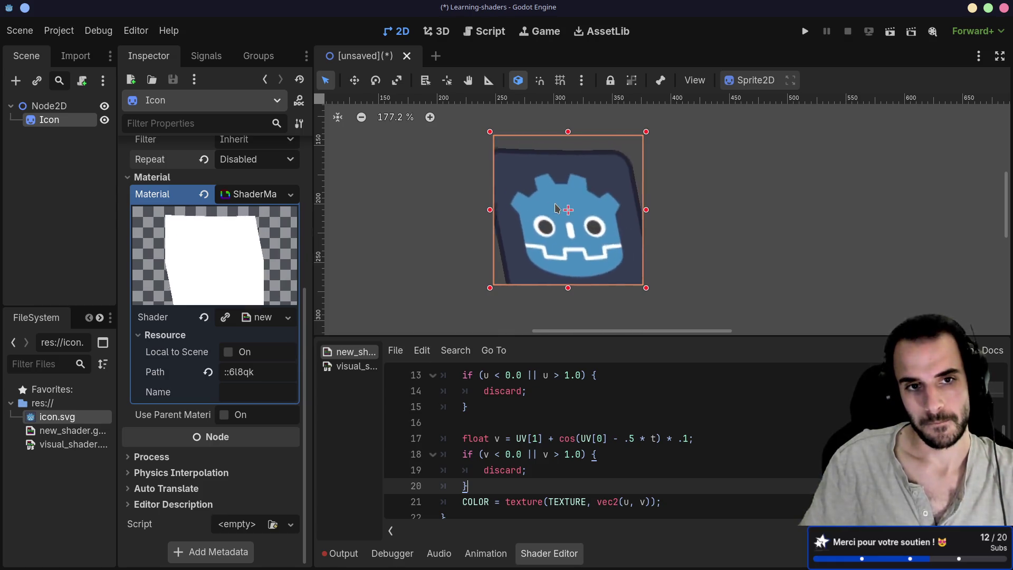
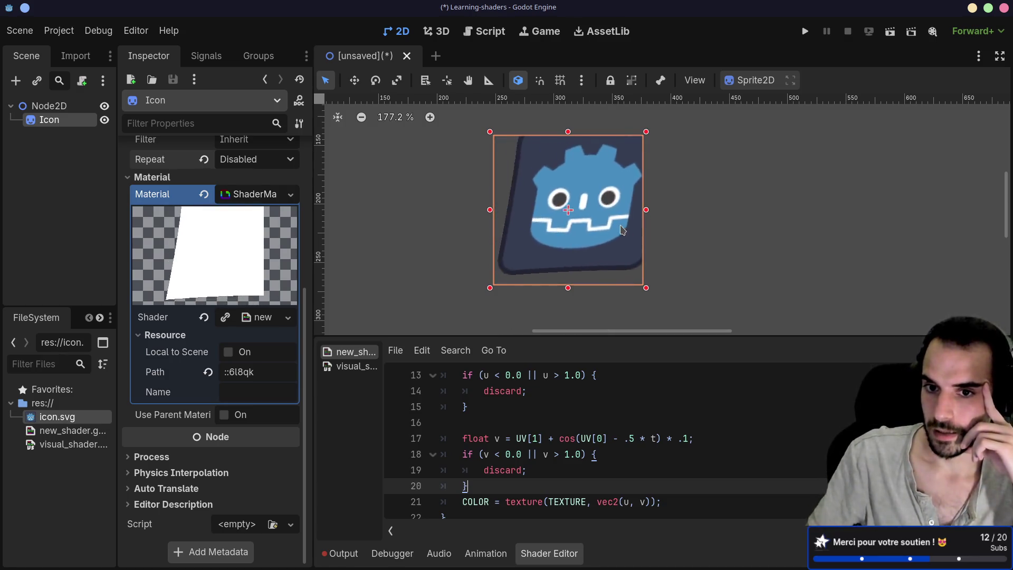
# Step: Place the caret at the closing brace of fragment() in the shader code
pyautogui.scroll(-2, 646, 437)
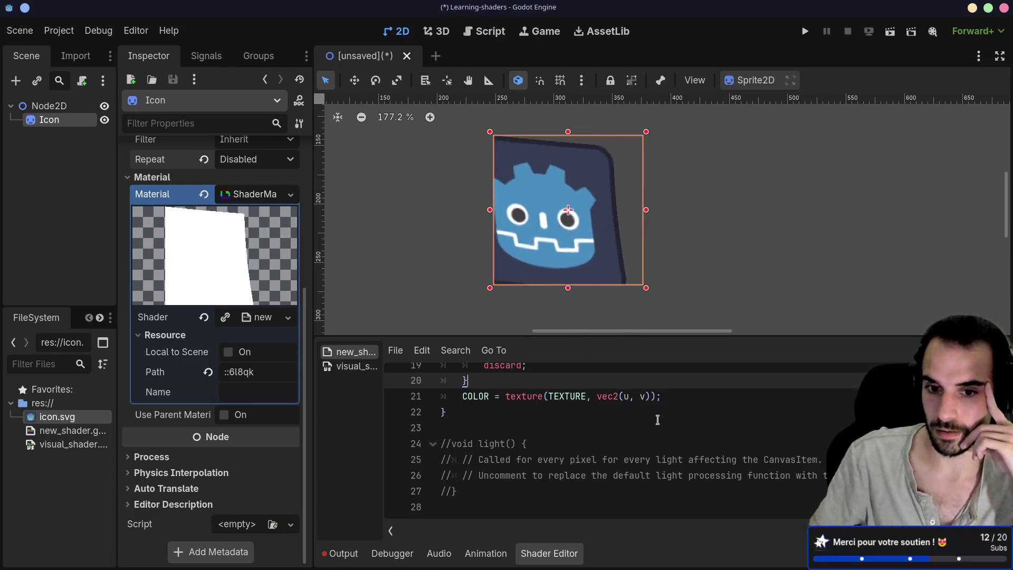
pyautogui.scroll(1, 658, 420)
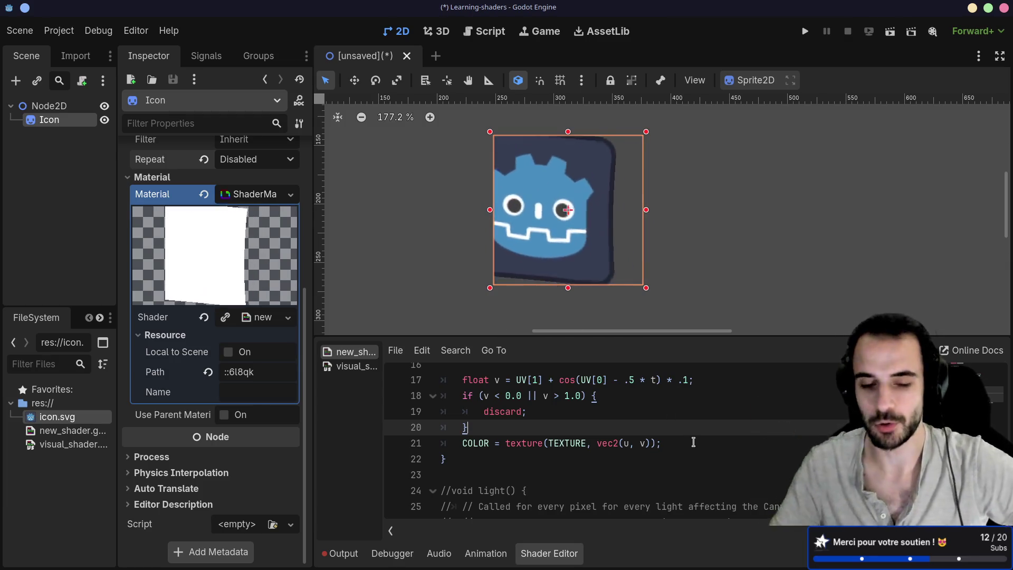
pyautogui.click(464, 448)
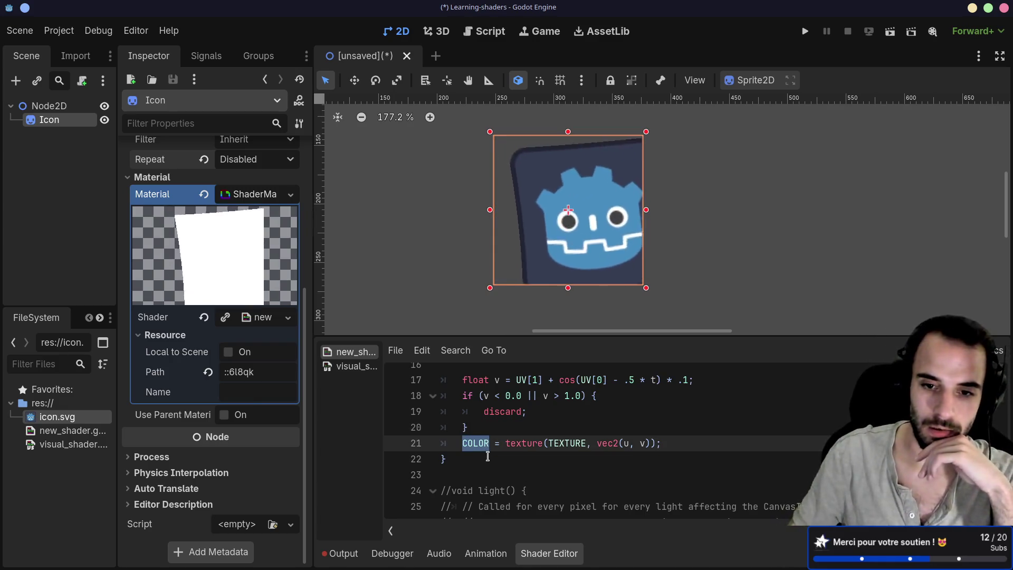
pyautogui.click(483, 455)
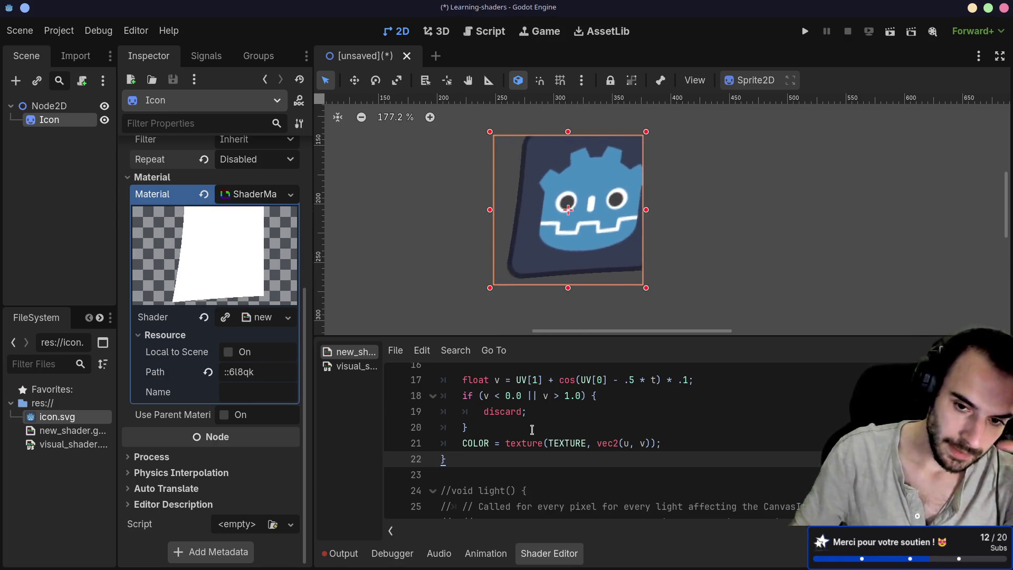
pyautogui.scroll(3, 531, 429)
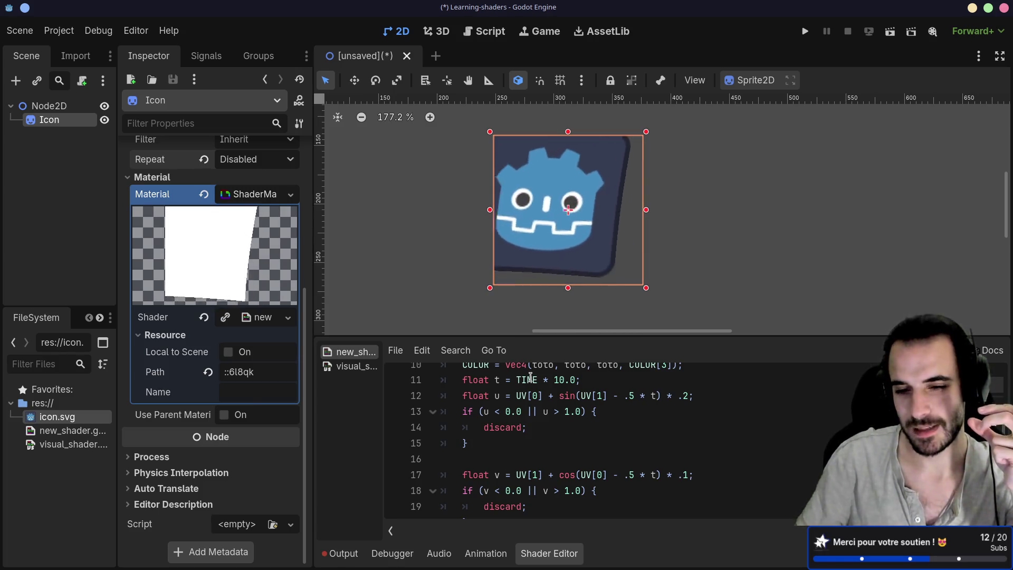
pyautogui.scroll(-3, 530, 377)
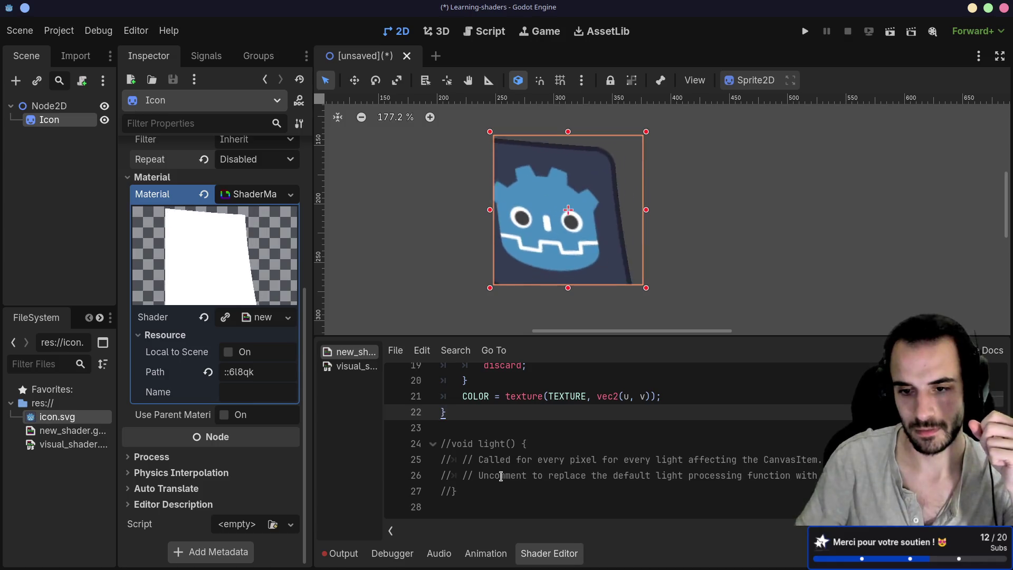
# Step: Undo an accidental move of the light() comment text and clear the selection
pyautogui.moveTo(501, 475); pyautogui.dragTo(657, 475)
pyautogui.click(710, 475)
pyautogui.moveTo(551, 475)
pyautogui.mouseDown()
pyautogui.moveTo(785, 475)
pyautogui.moveTo(457, 491)
pyautogui.moveTo(463, 476)
pyautogui.mouseUp()
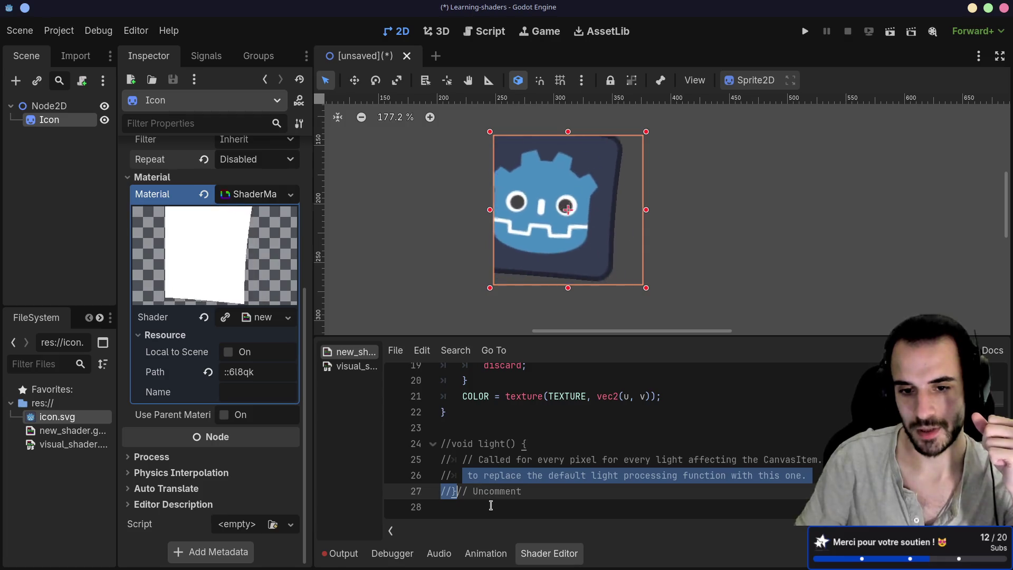
pyautogui.hotkey('ctrl', 'z')
pyautogui.hotkey('ctrl', 'z')
pyautogui.hotkey('ctrl', 'z')
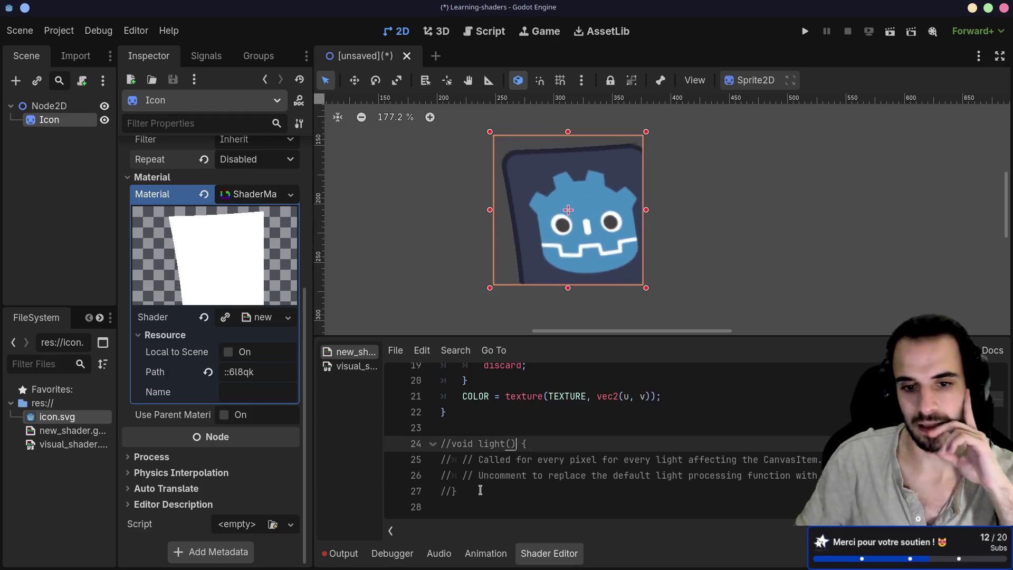
pyautogui.click(536, 432)
pyautogui.scroll(2, 567, 468)
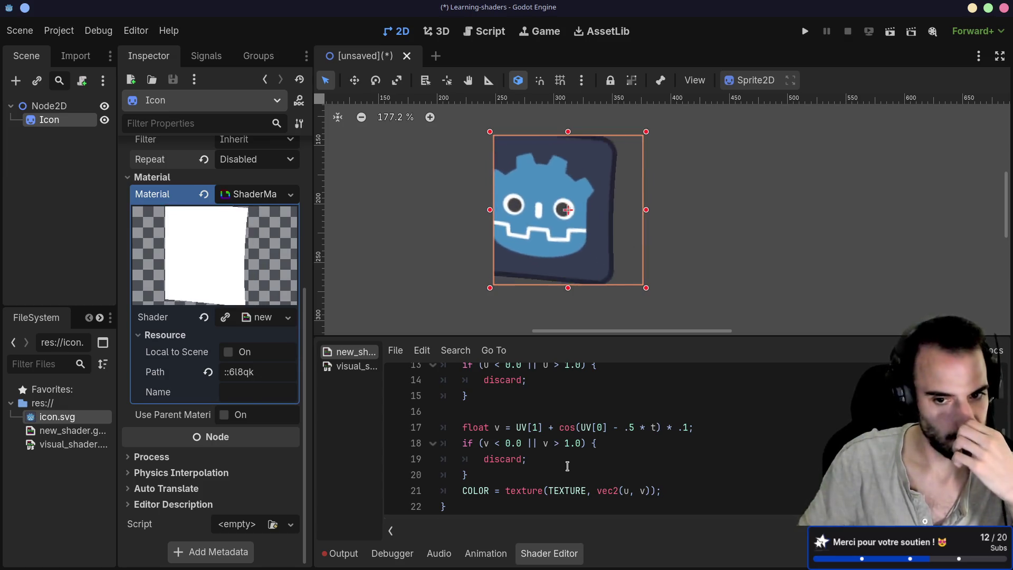
pyautogui.scroll(3, 567, 466)
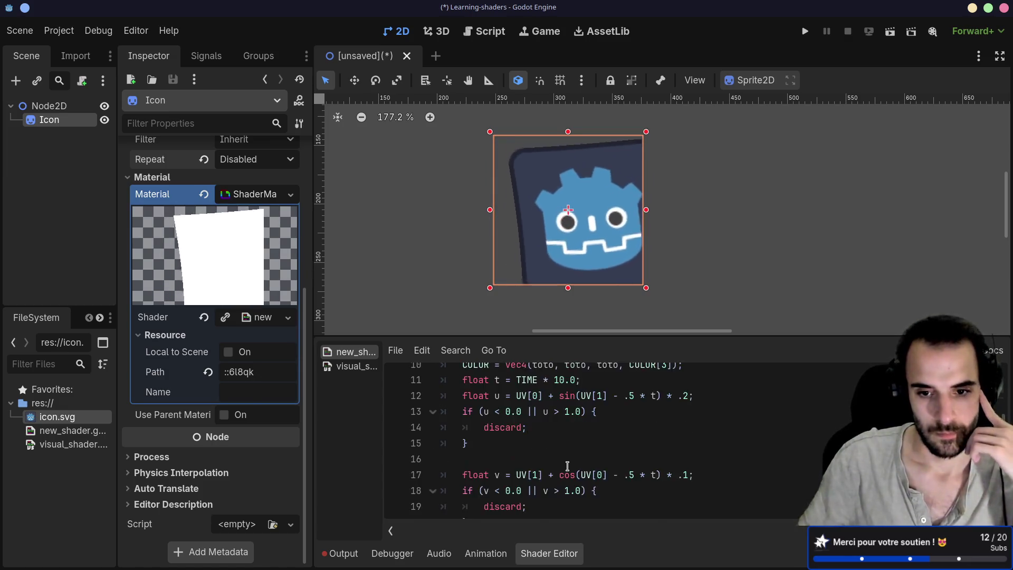
# Step: Enlarge the shader panel, select the toto, t and u lines, then nudge the Icon sprite up-right
pyautogui.moveTo(584, 337); pyautogui.dragTo(581, 256)
pyautogui.scroll(-3, 520, 428)
pyautogui.moveTo(520, 428); pyautogui.dragTo(484, 332)
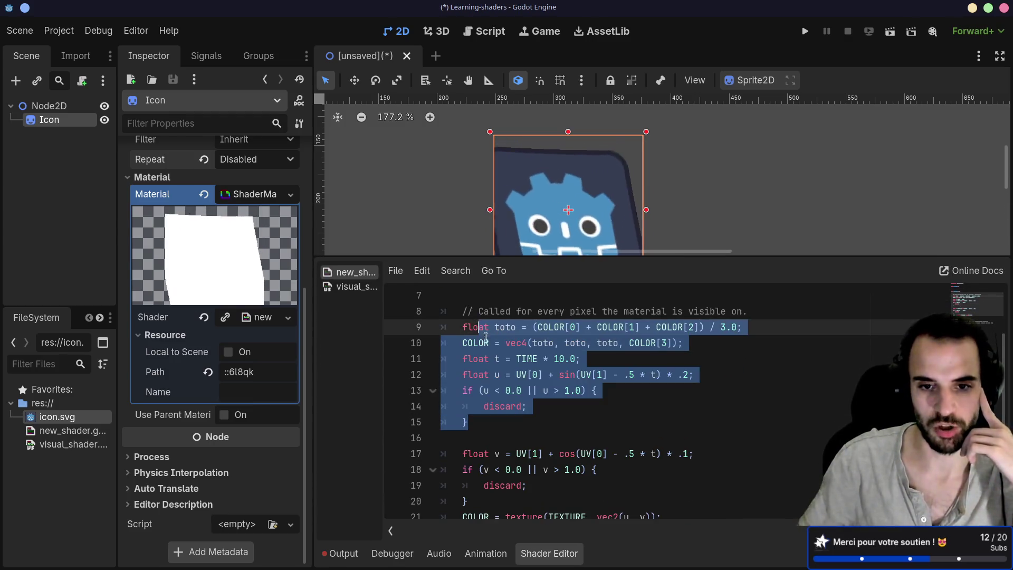
pyautogui.click(501, 408)
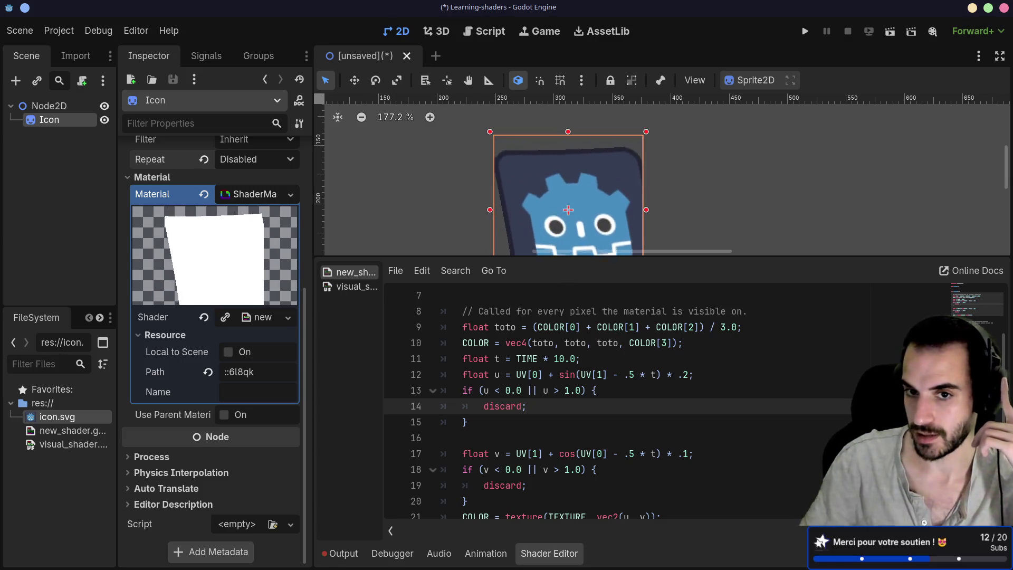
pyautogui.moveTo(757, 259); pyautogui.dragTo(761, 305)
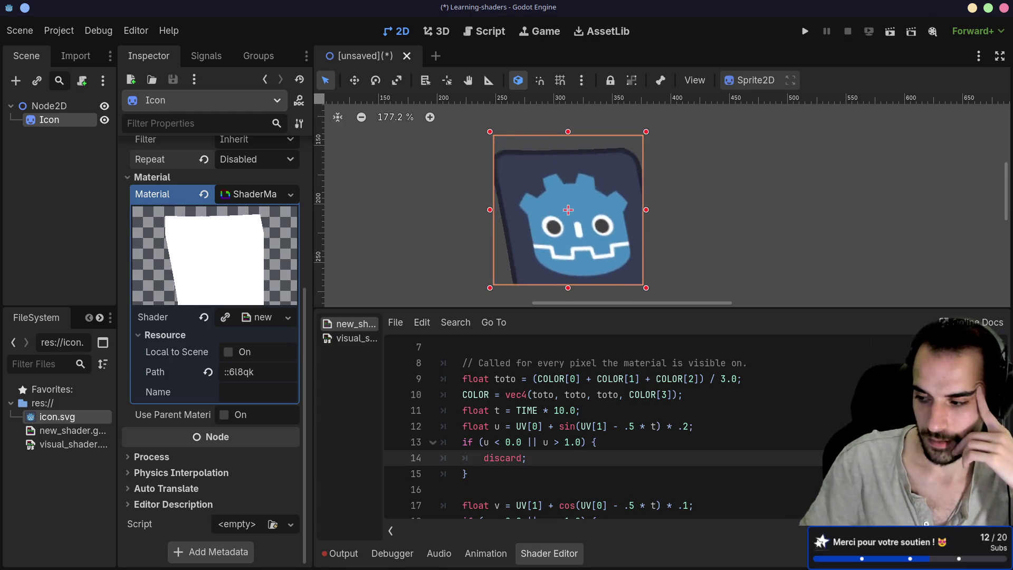
pyautogui.moveTo(586, 238); pyautogui.dragTo(632, 236)
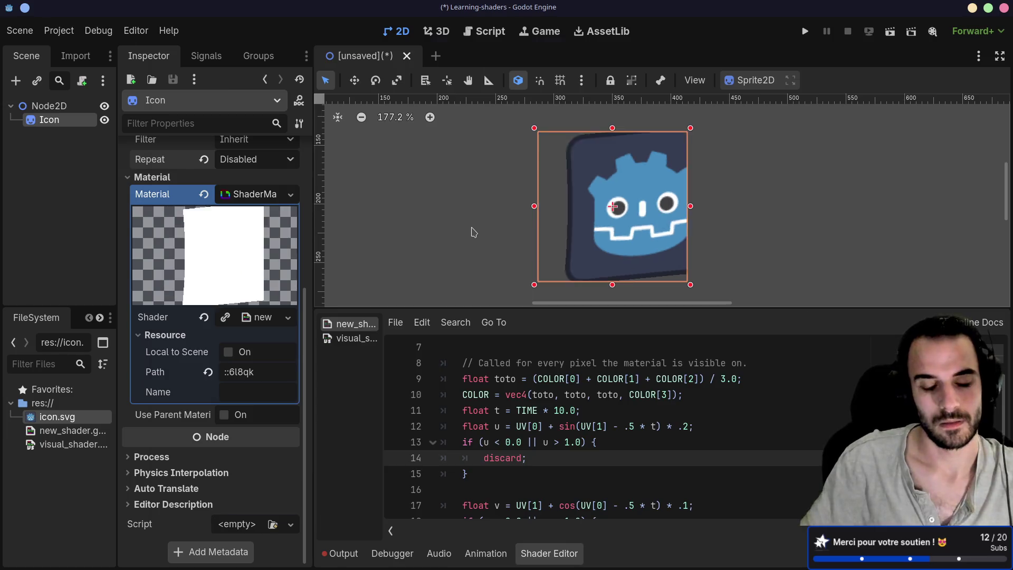
# Step: Save the scene as node_2d.tscn
pyautogui.hotkey('ctrl', 's')
pyautogui.click(380, 496)
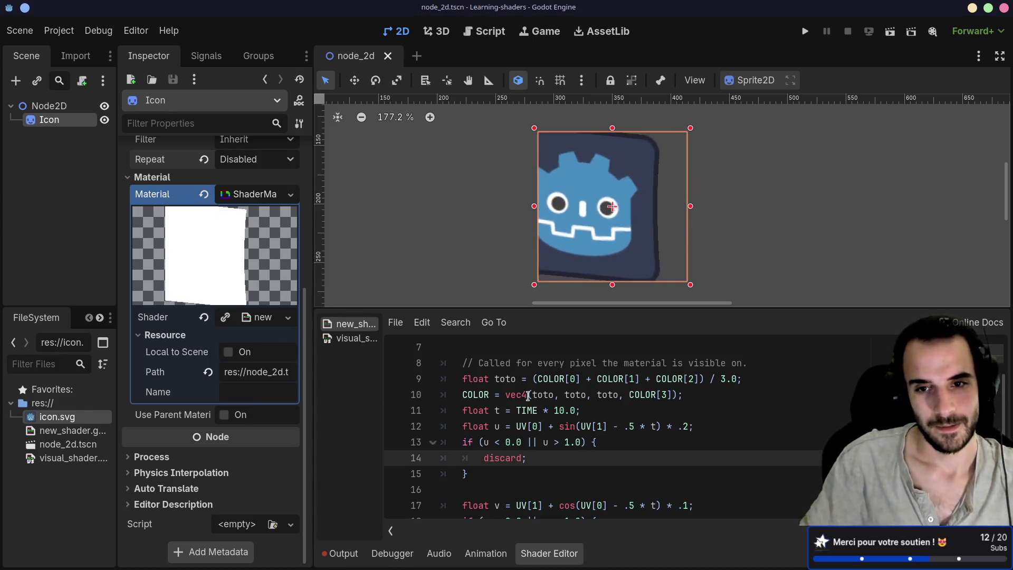
pyautogui.scroll(2, 538, 421)
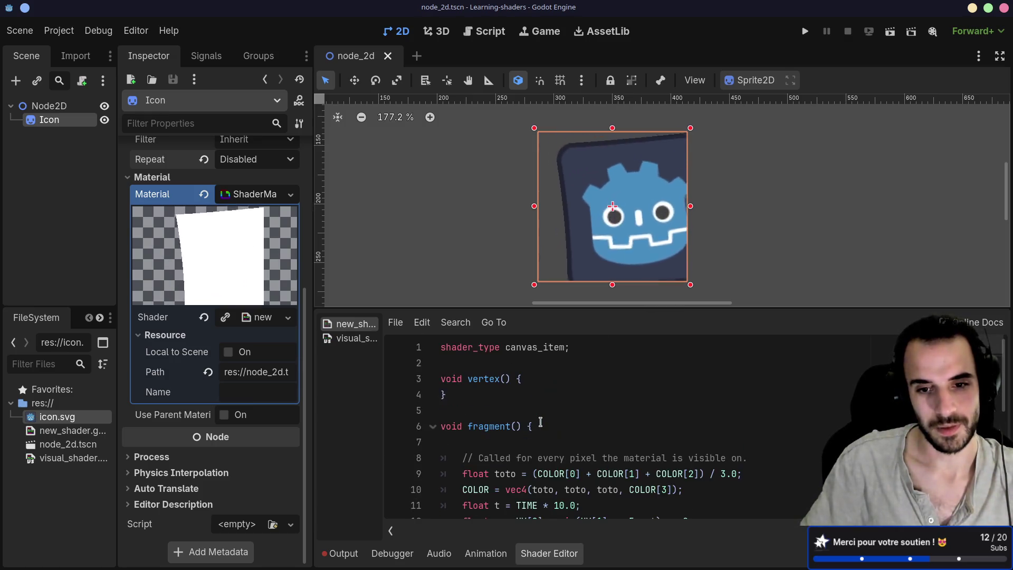
# Step: Delete the empty line 7 after fragment()'s opening brace and review the shader
pyautogui.click(511, 439)
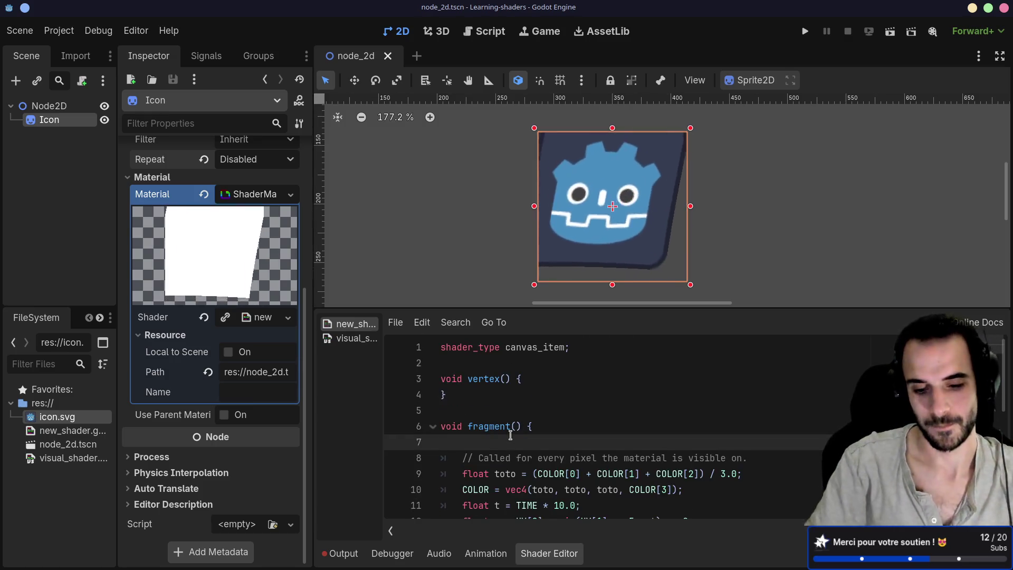
pyautogui.press('BackSpace')
pyautogui.scroll(-2, 530, 437)
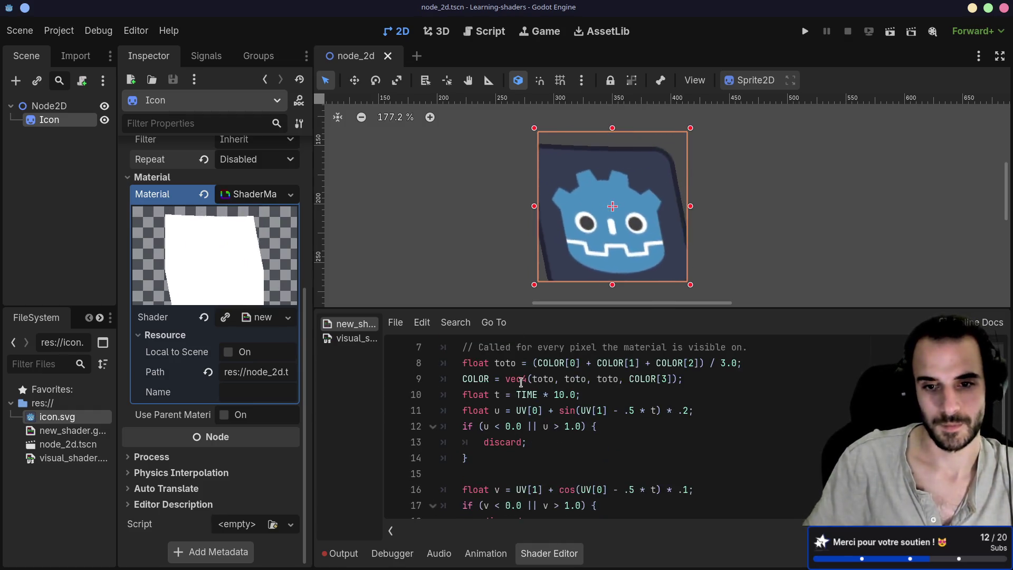
pyautogui.scroll(-1, 530, 384)
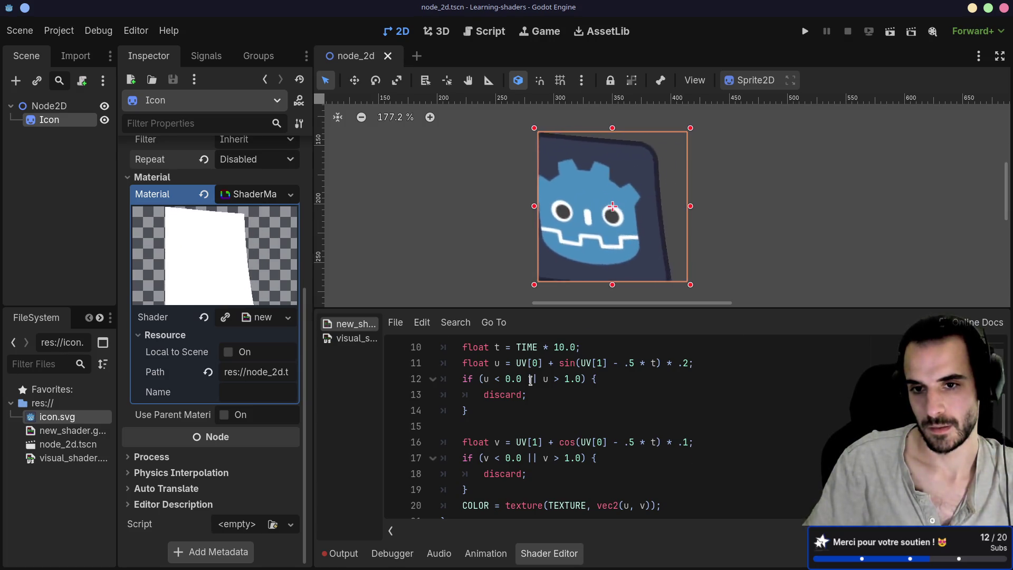
pyautogui.scroll(1, 531, 379)
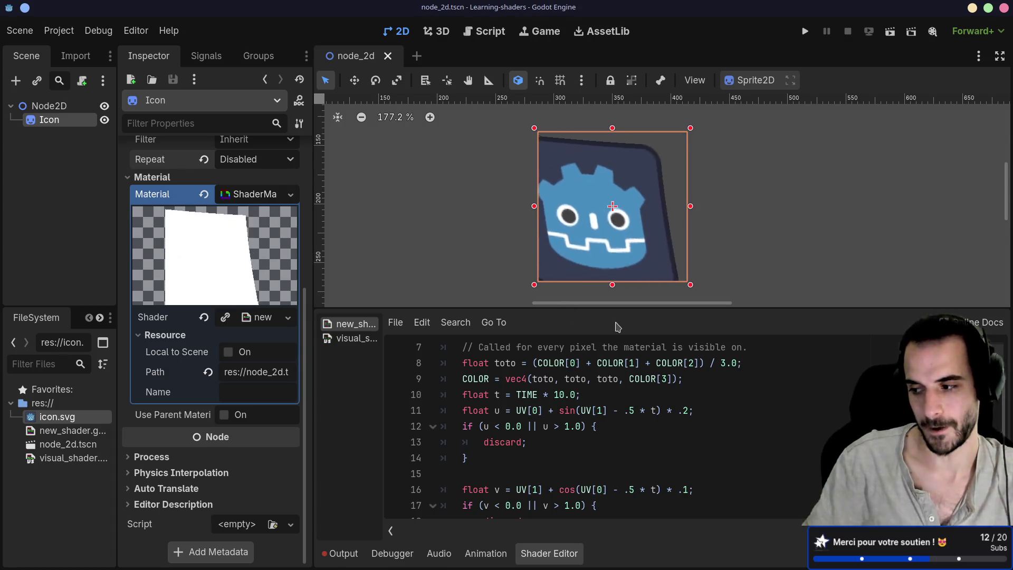
pyautogui.scroll(-1, 554, 448)
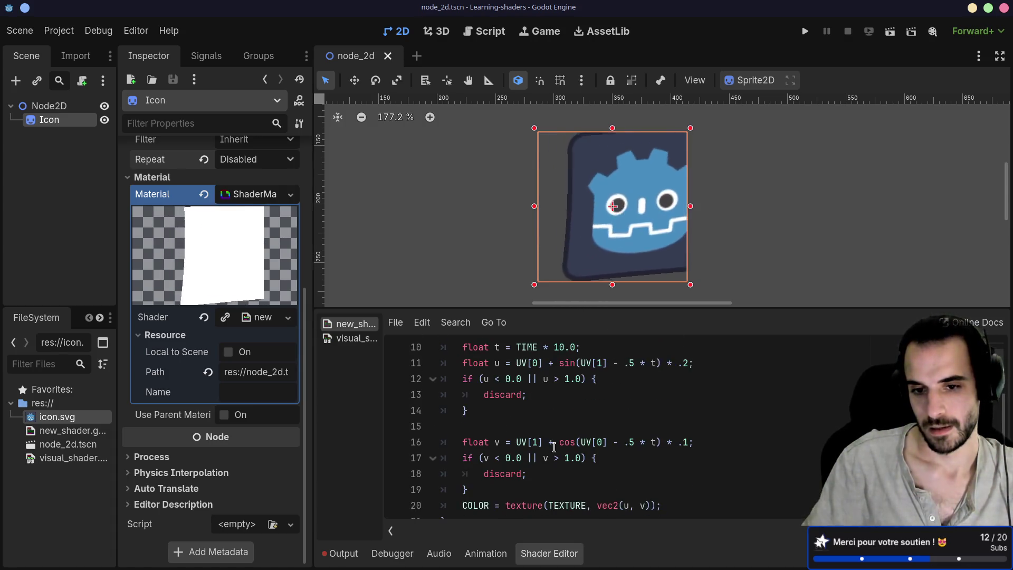
pyautogui.scroll(2, 554, 448)
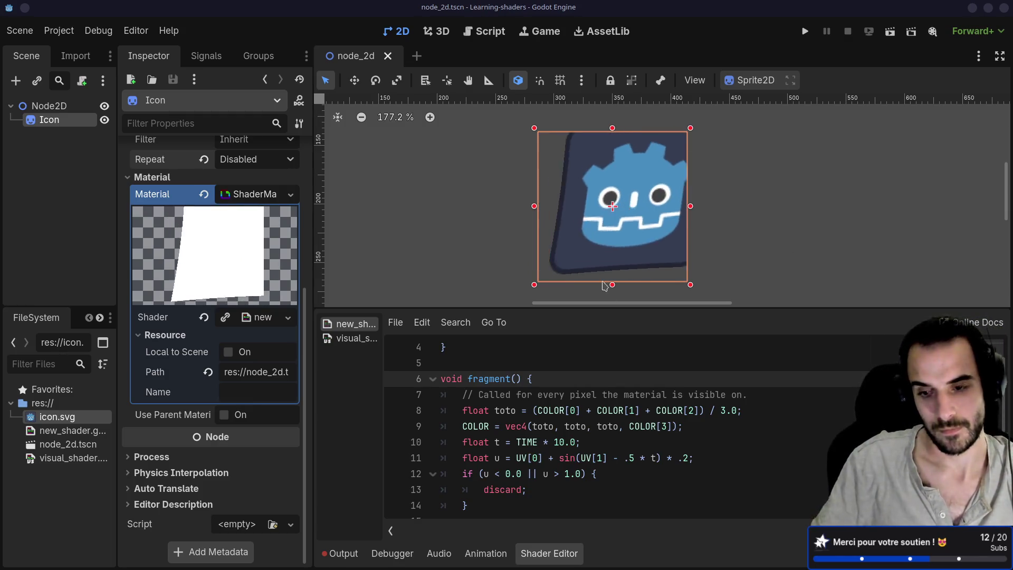
pyautogui.click(638, 441)
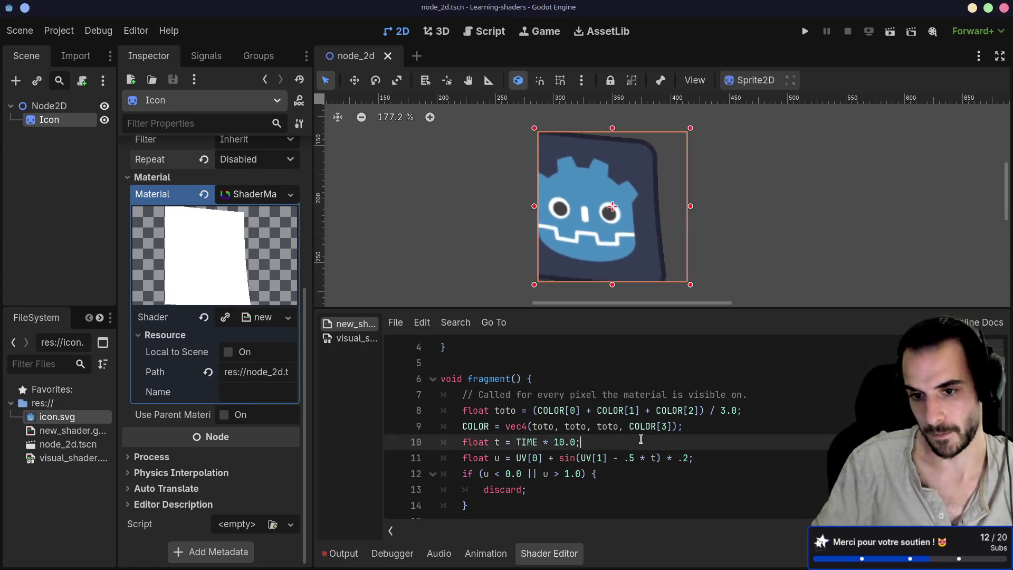
pyautogui.scroll(-1, 642, 437)
pyautogui.scroll(1, 642, 431)
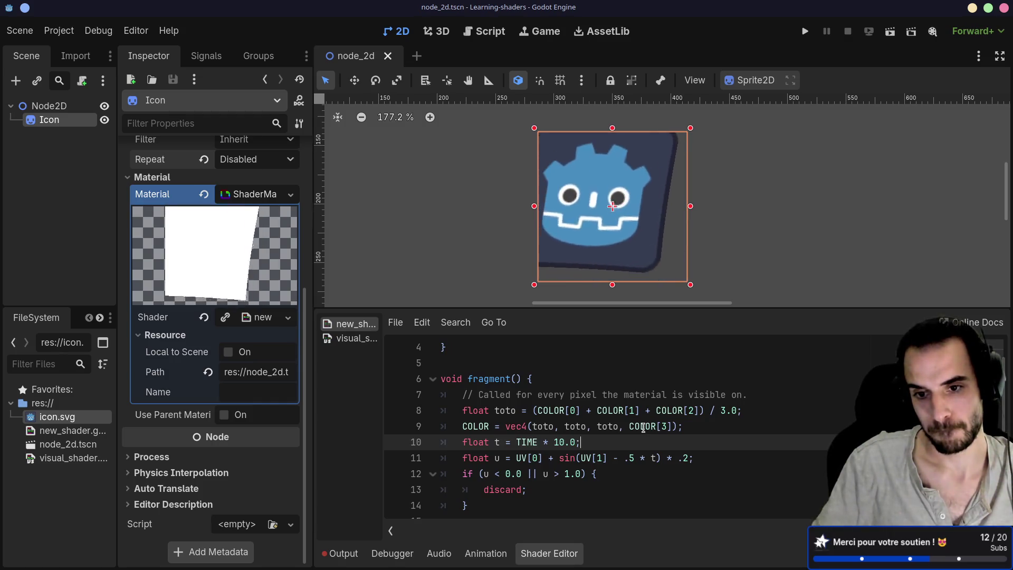
pyautogui.click(583, 381)
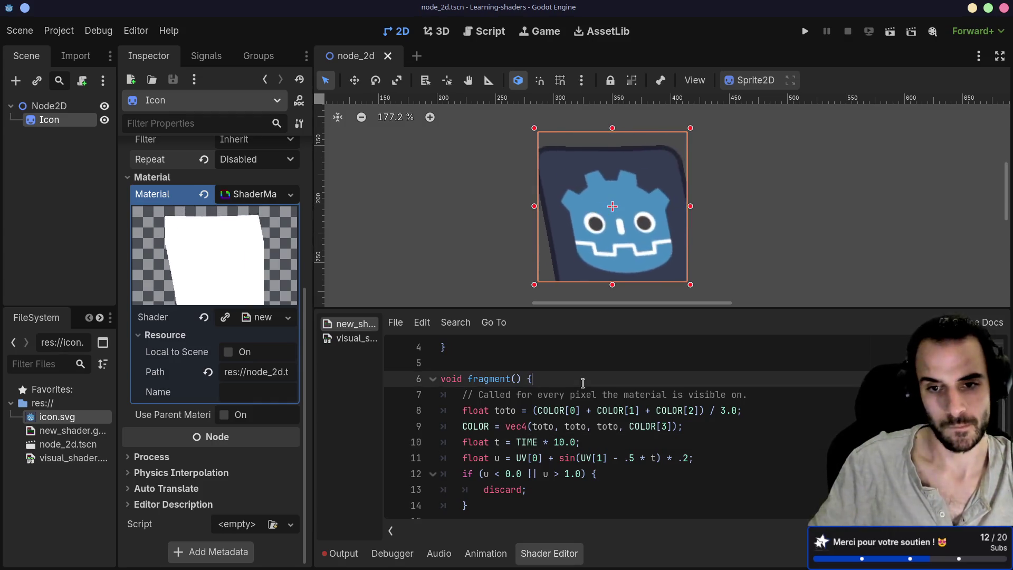
pyautogui.scroll(-4, 582, 382)
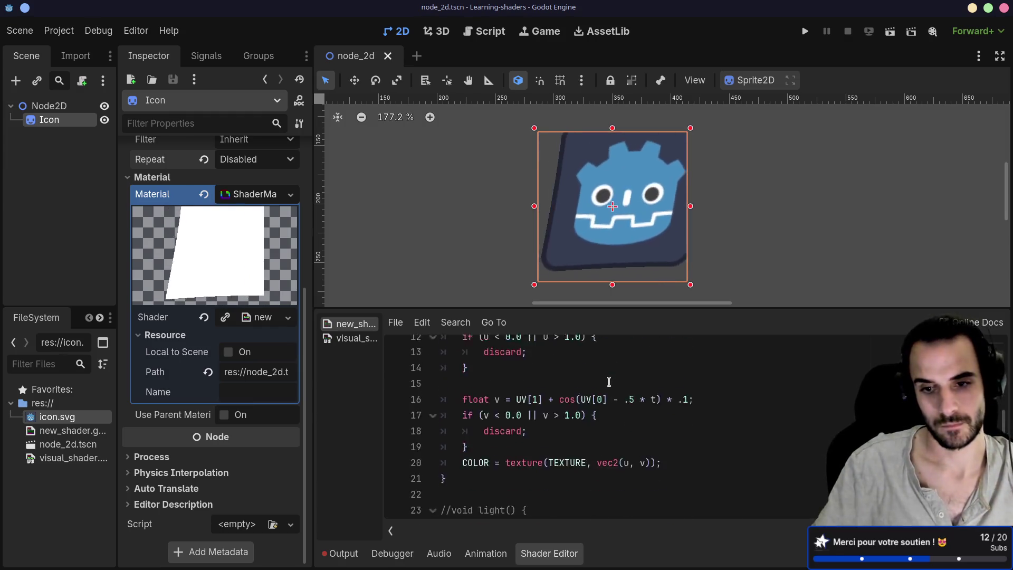
pyautogui.scroll(3, 615, 381)
pyautogui.scroll(2, 615, 380)
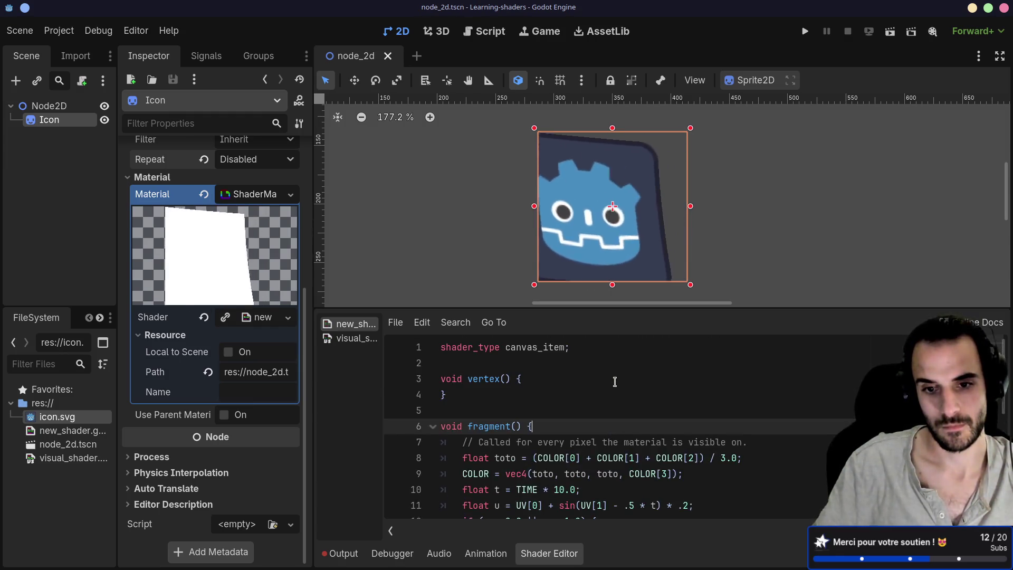
pyautogui.press('Return')
pyautogui.press('Return')
pyautogui.press('Up')
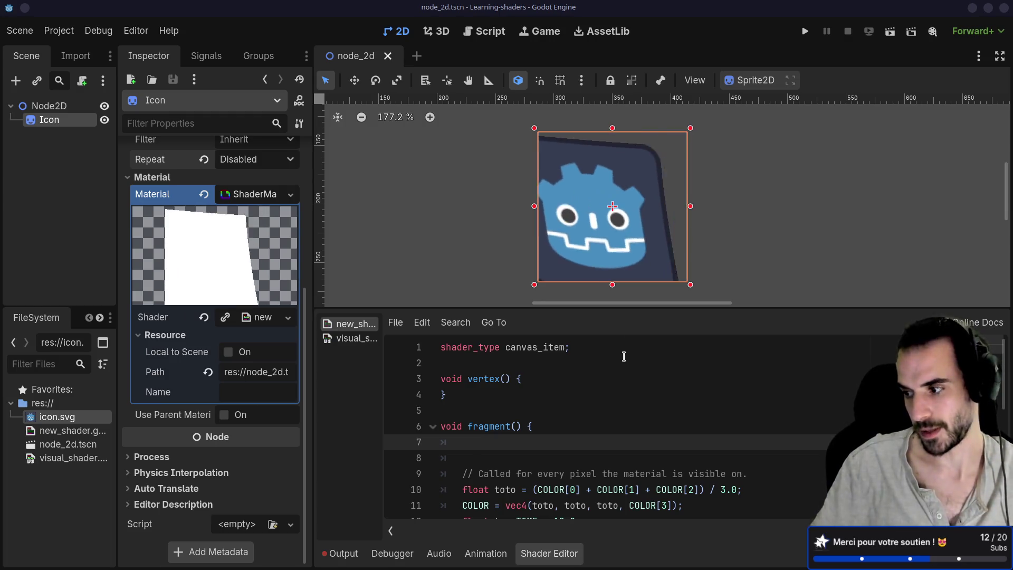
pyautogui.scroll(-1, 624, 357)
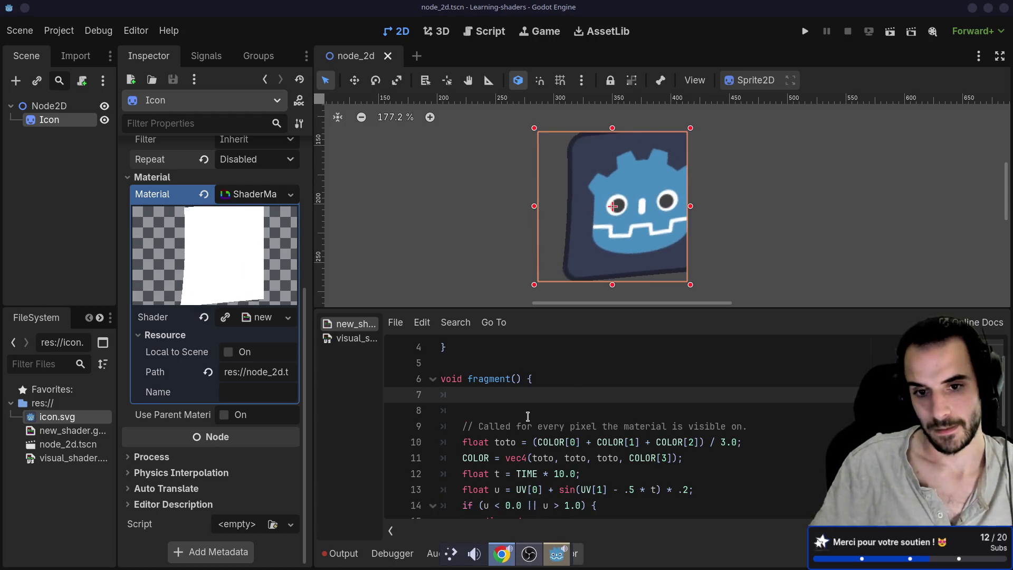
pyautogui.click(491, 399)
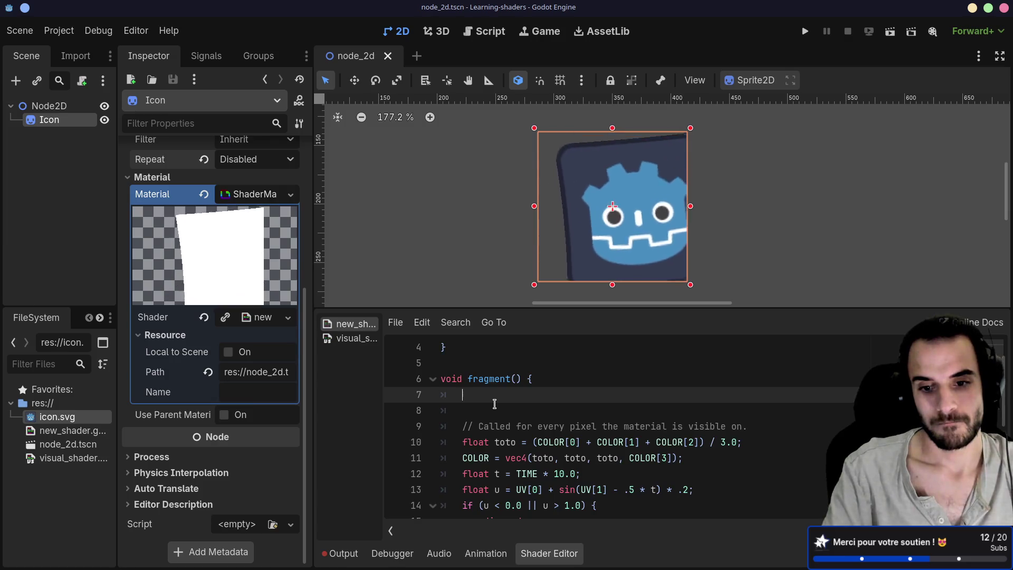
pyautogui.scroll(-2, 536, 368)
pyautogui.moveTo(661, 489)
pyautogui.mouseDown()
pyautogui.moveTo(462, 363)
pyautogui.moveTo(463, 346)
pyautogui.mouseUp()
pyautogui.click(511, 402)
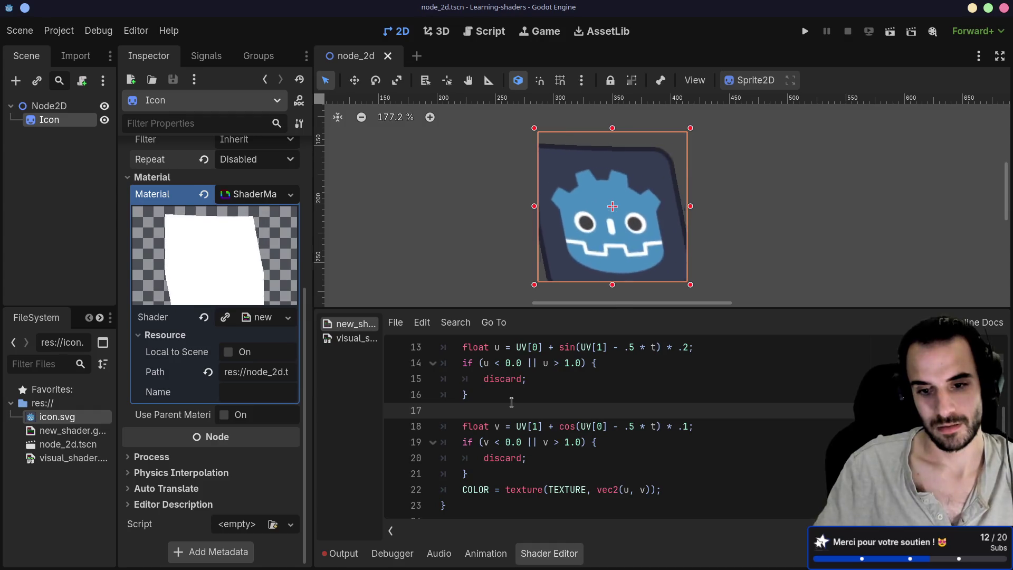
pyautogui.scroll(1, 511, 402)
pyautogui.scroll(2, 511, 402)
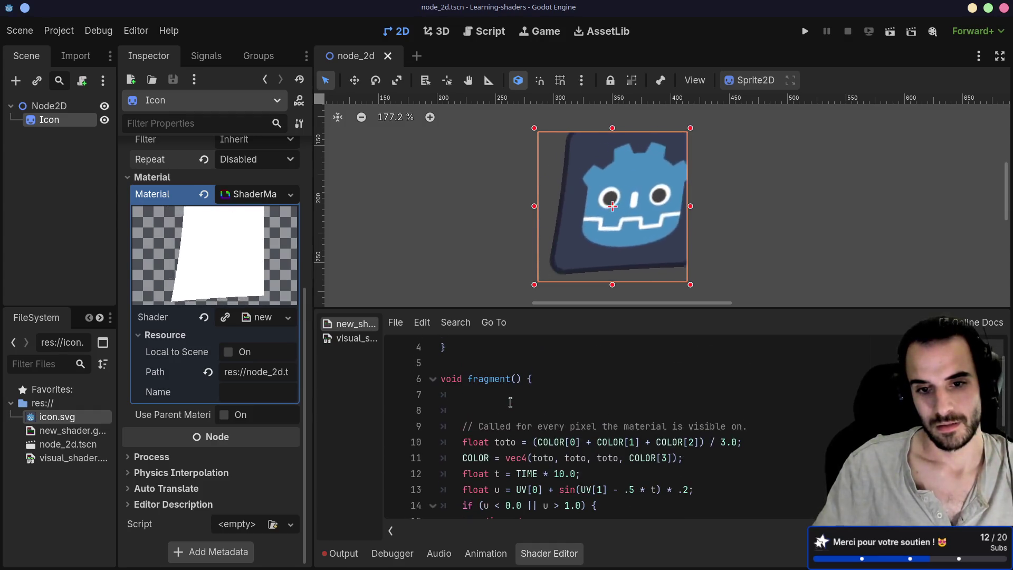
pyautogui.click(512, 394)
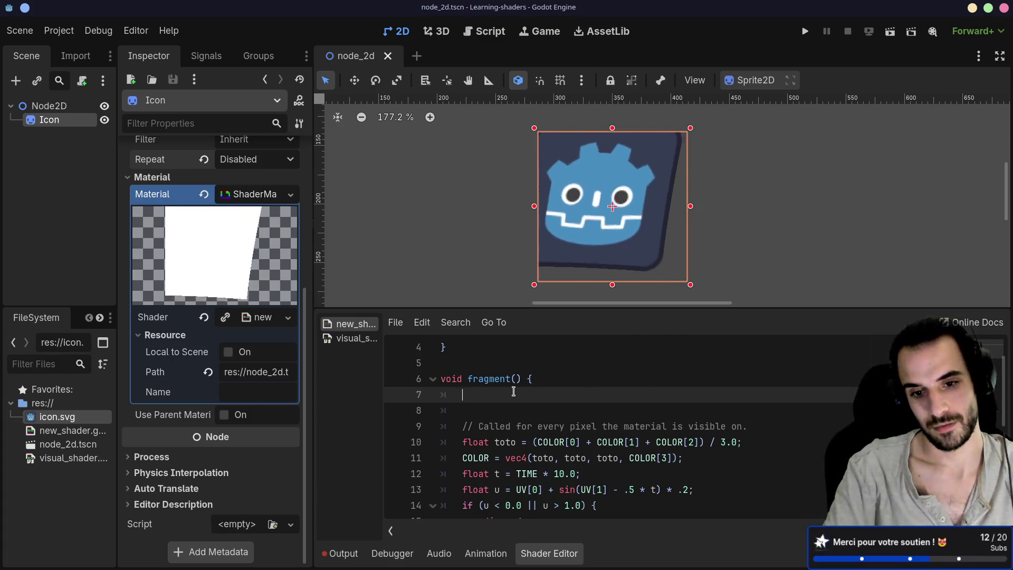
pyautogui.write('flat')
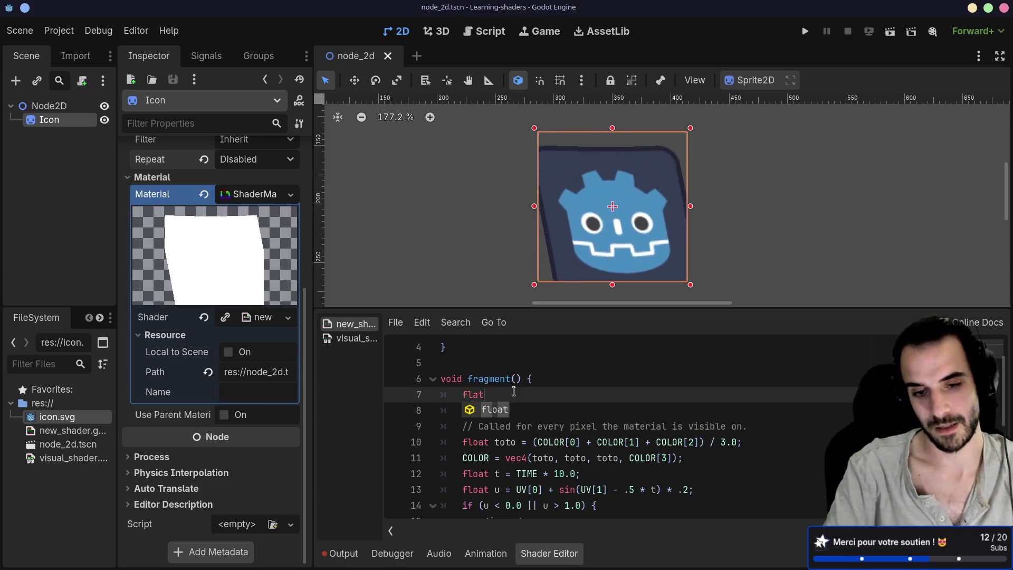
pyautogui.write(' u2 =')
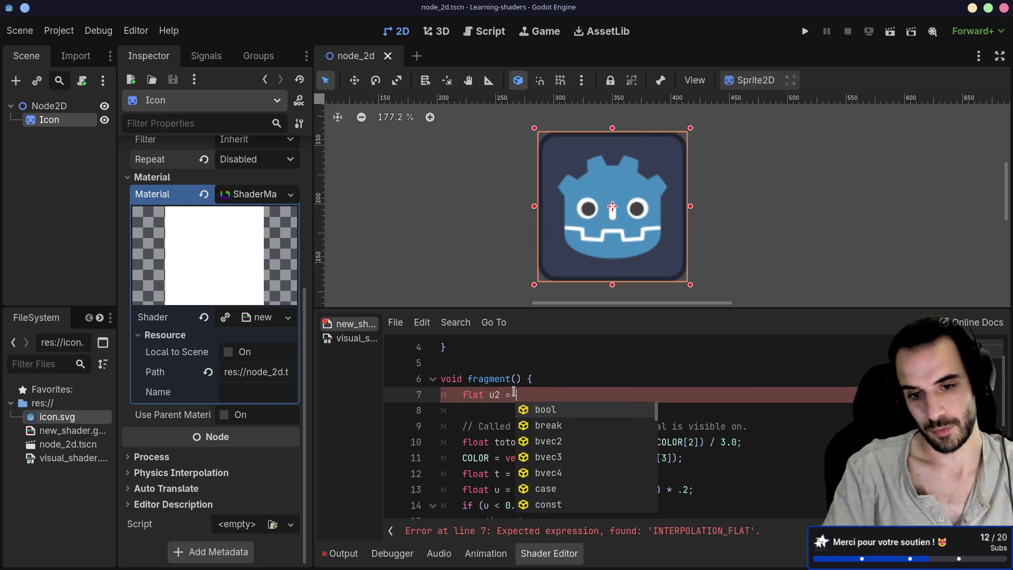
pyautogui.write('UV[0]')
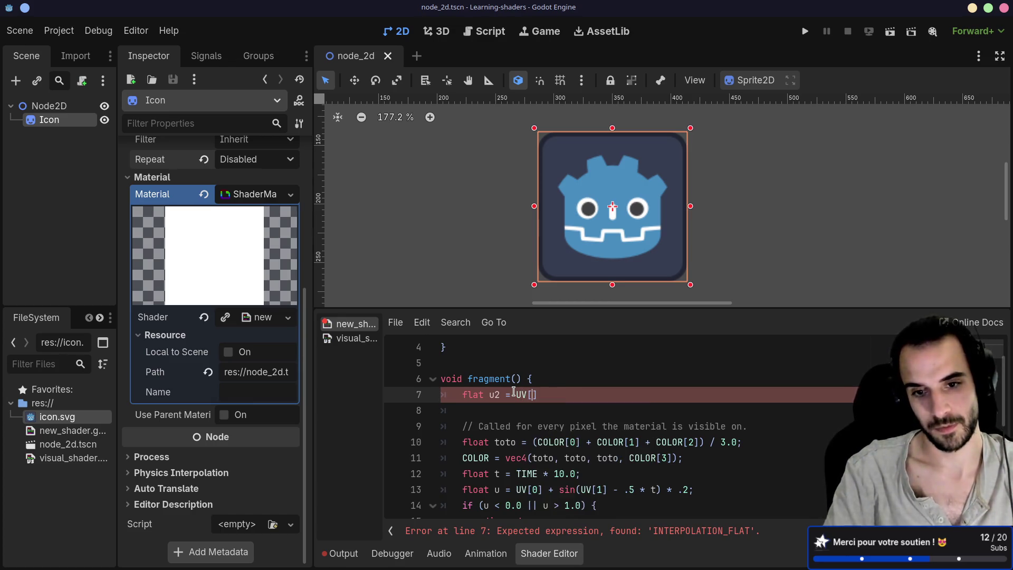
pyautogui.write(' * 1')
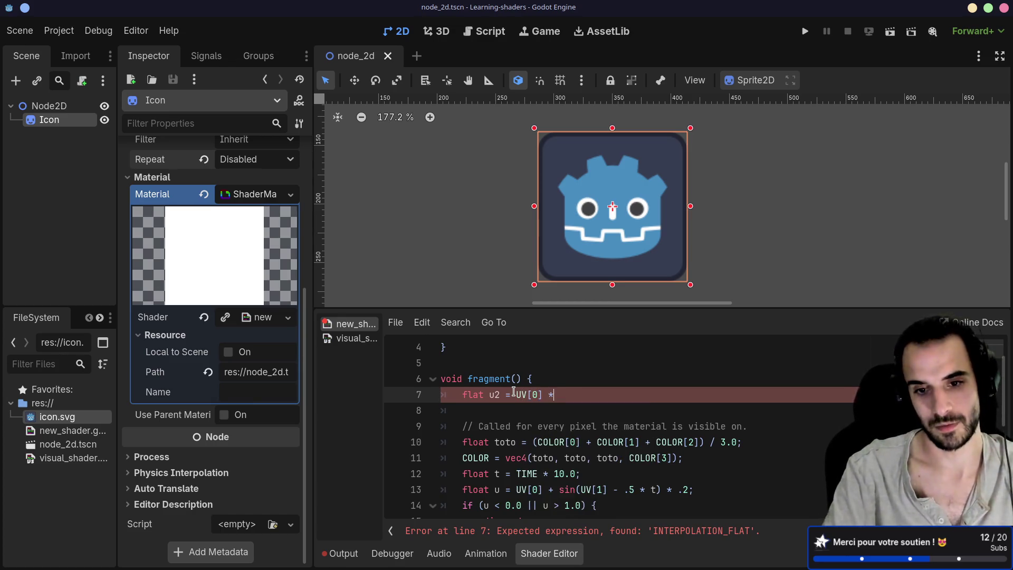
# Step: Complete line 7 as 'flat u2 = UV[0] * 2 - 1.0', correcting the mistyped multiplier
pyautogui.press('BackSpace')
pyautogui.write('2')
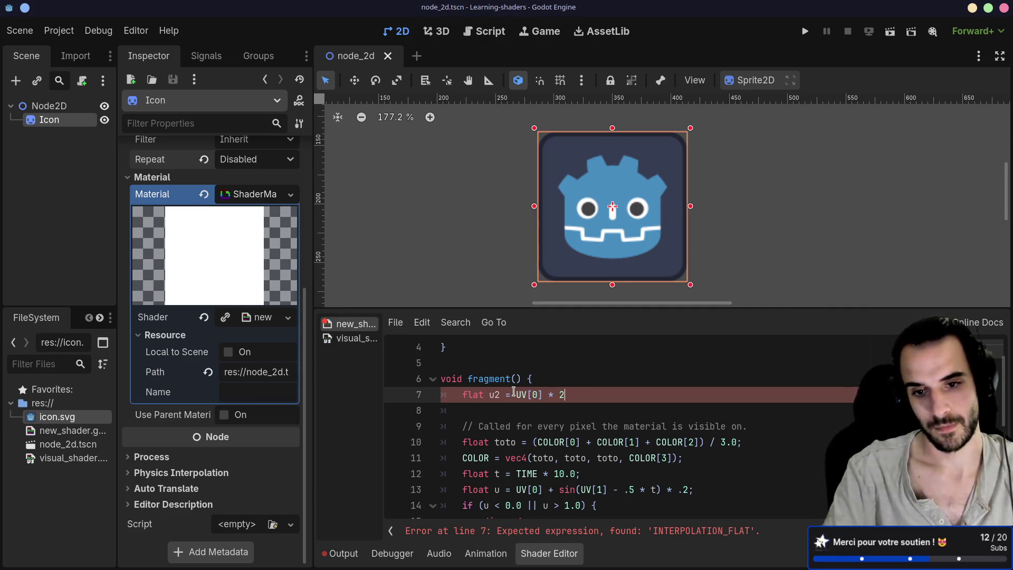
pyautogui.write(' - 1')
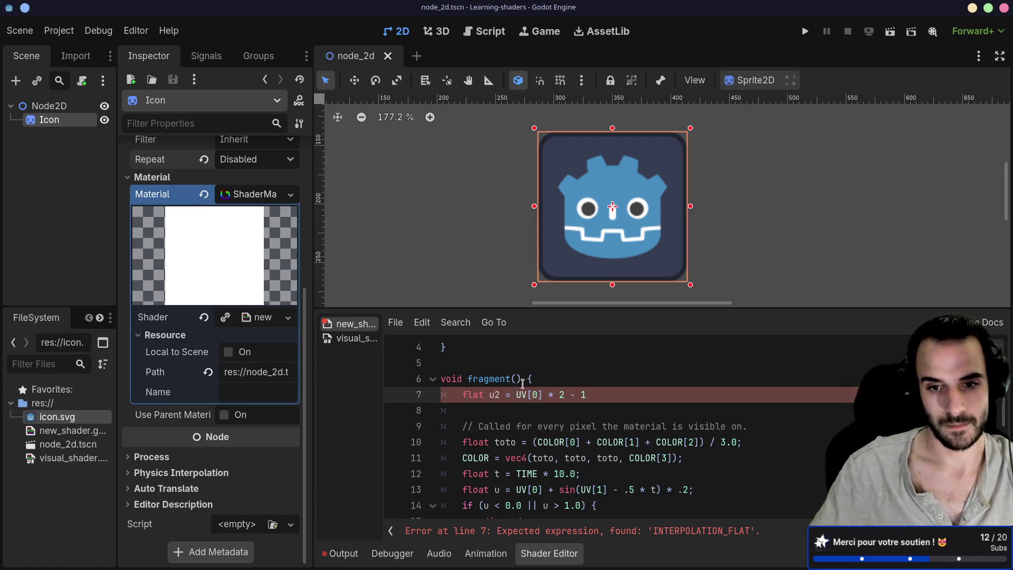
pyautogui.moveTo(591, 396); pyautogui.dragTo(600, 382)
pyautogui.click(599, 389)
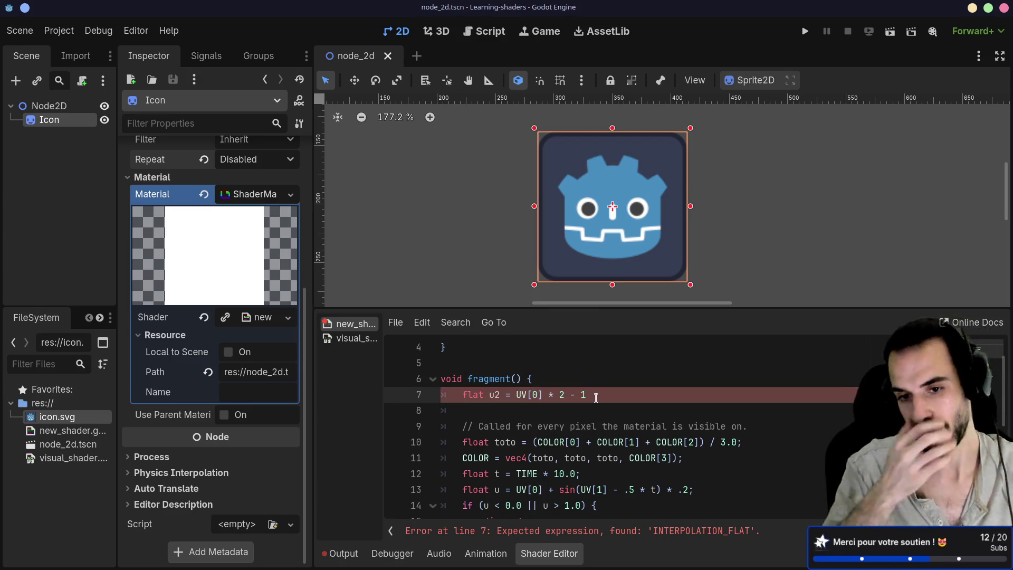
pyautogui.write('.0')
pyautogui.click(566, 394)
# Step: Make the multiplier 2.0 on line 7 and start a new line below it
pyautogui.write('.0;')
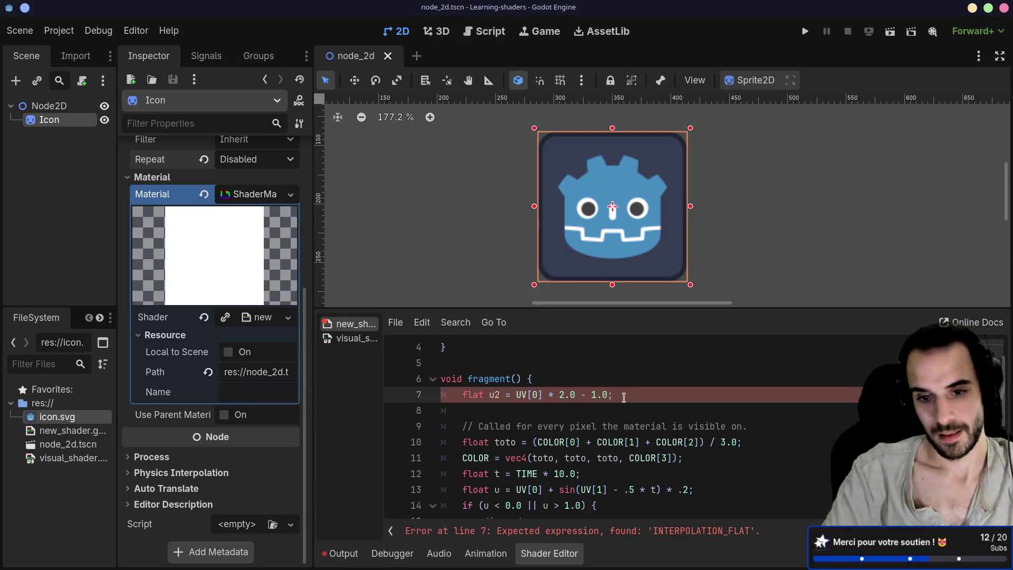
pyautogui.press('Return')
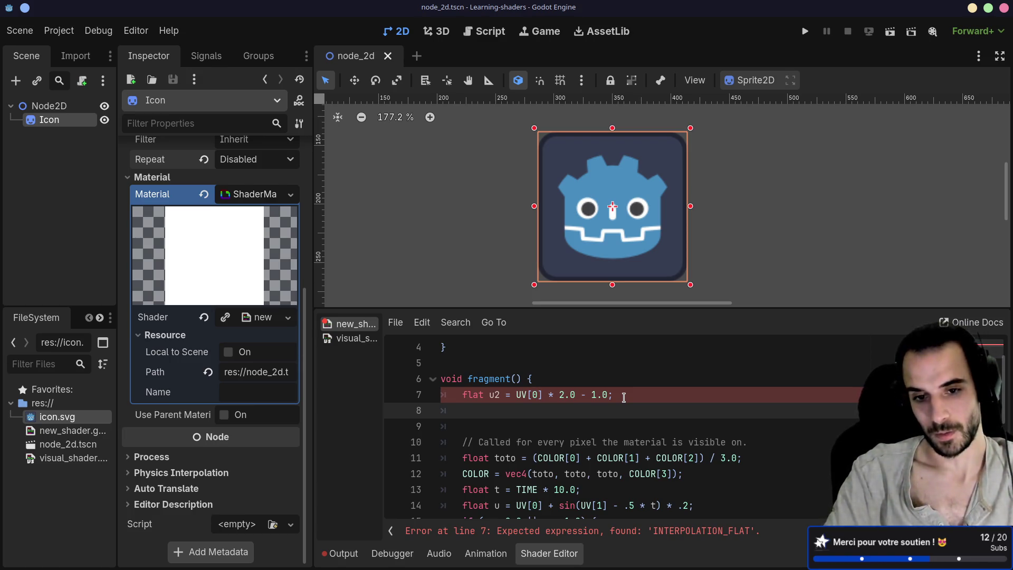
# Step: Add 'flat alpha = u2;' as line 8, then go to the texture COLOR line
pyautogui.write('fla')
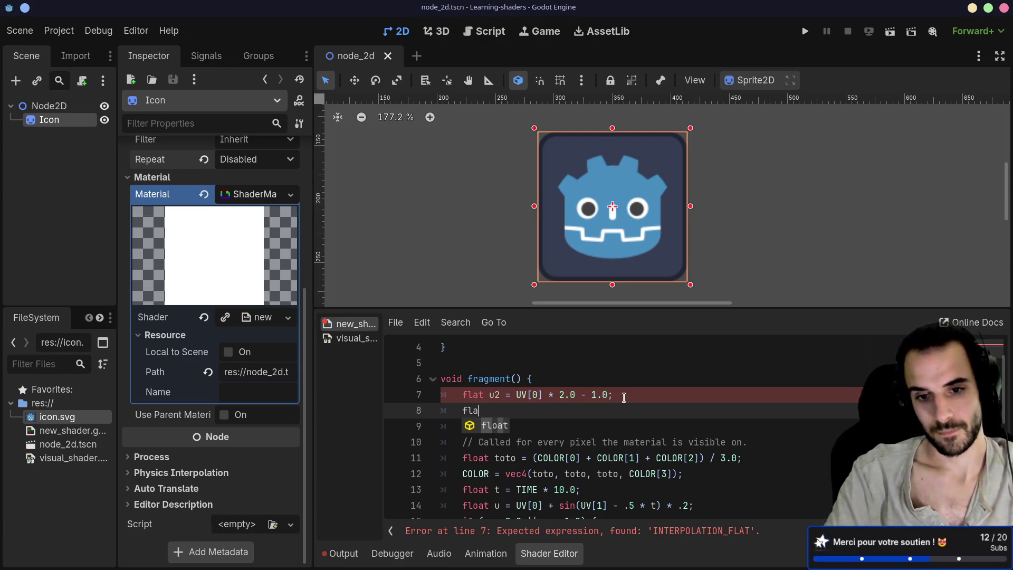
pyautogui.write('t alp')
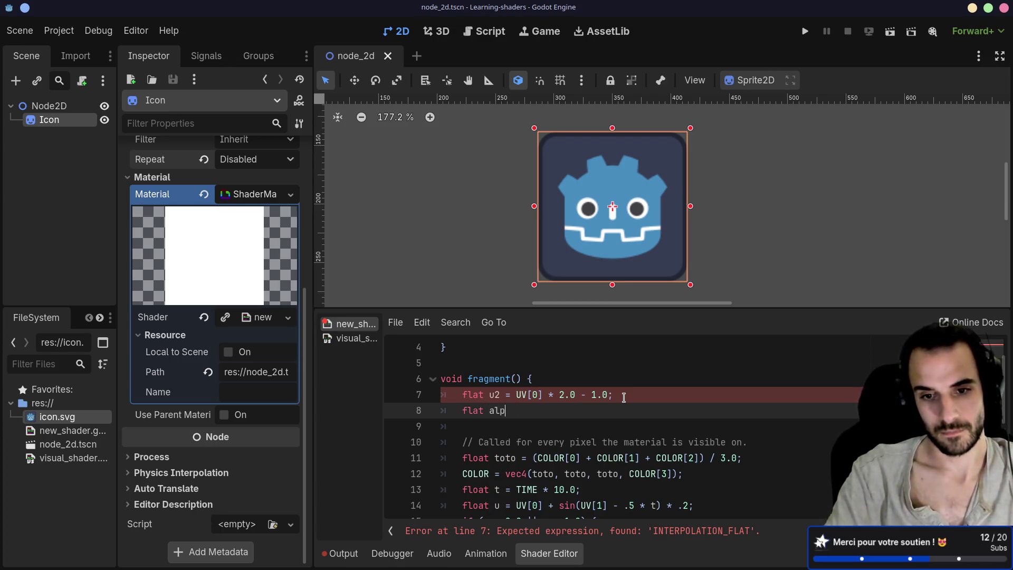
pyautogui.write('ha =')
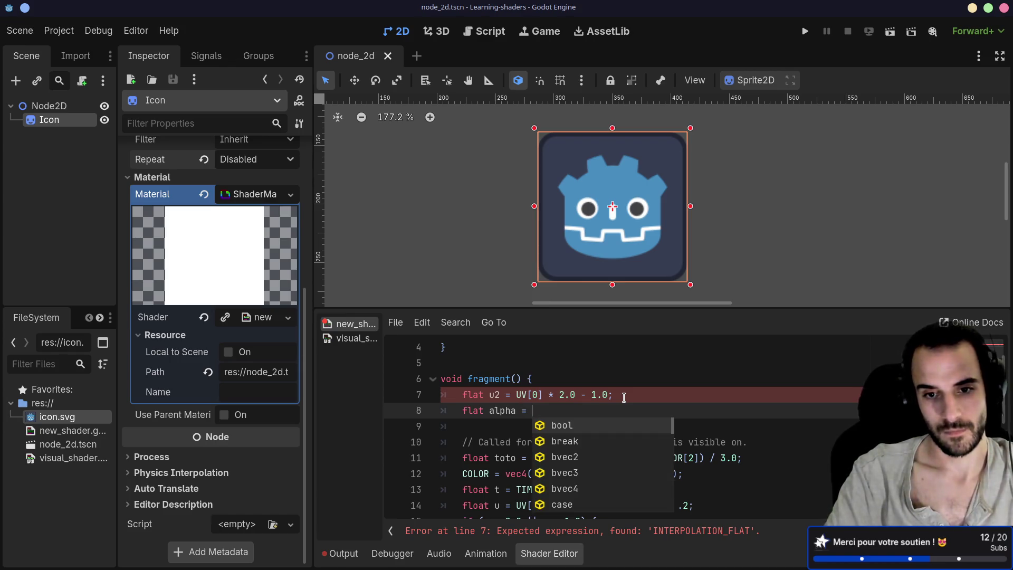
pyautogui.write(' u2')
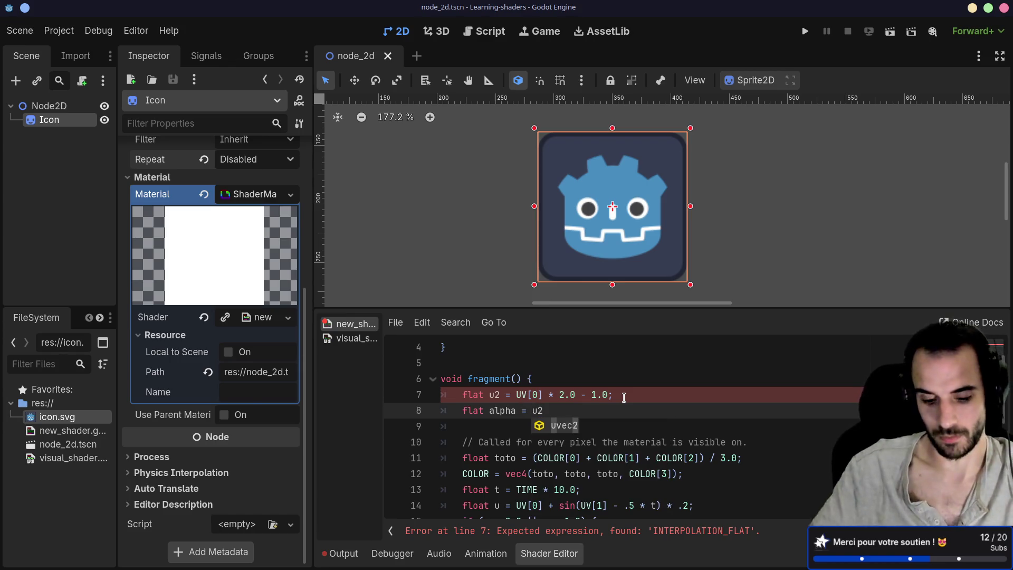
pyautogui.write(';')
pyautogui.click(594, 426)
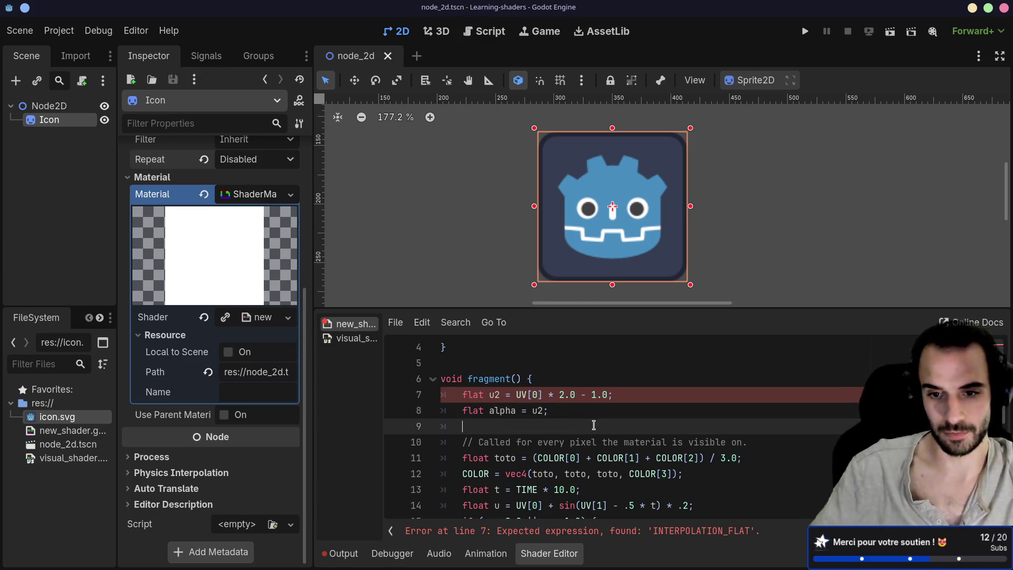
pyautogui.scroll(-1, 602, 433)
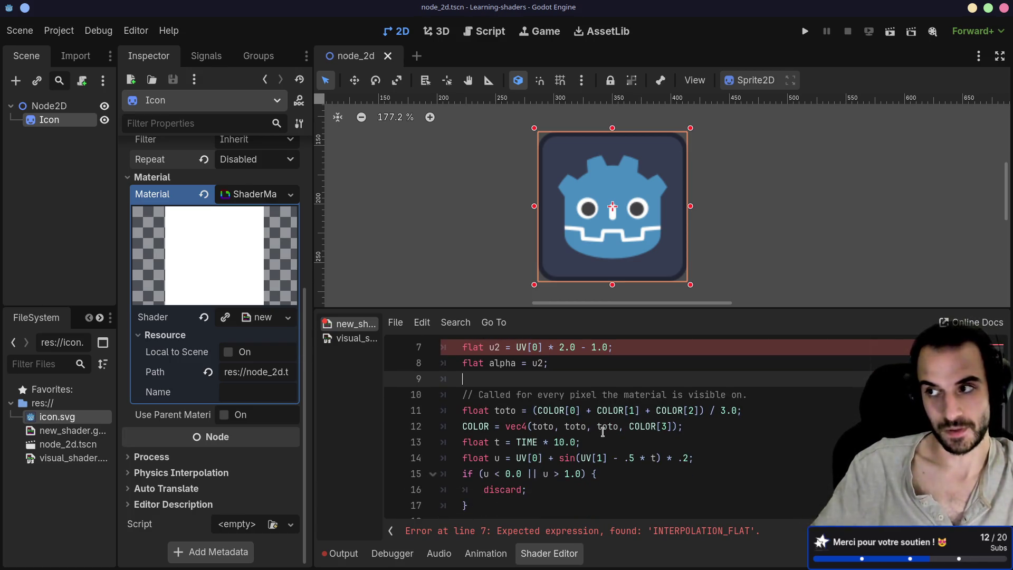
pyautogui.scroll(-3, 566, 504)
pyautogui.click(664, 455)
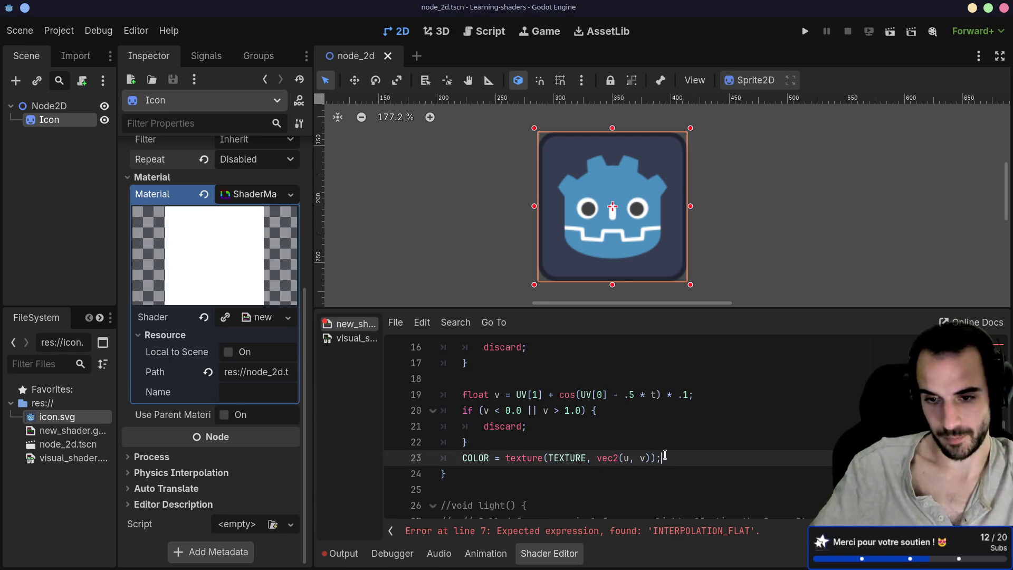
# Step: Add a 'COLOR[3] = alpha' line after the texture assignment
pyautogui.press('Return')
pyautogui.write('COLOR =')
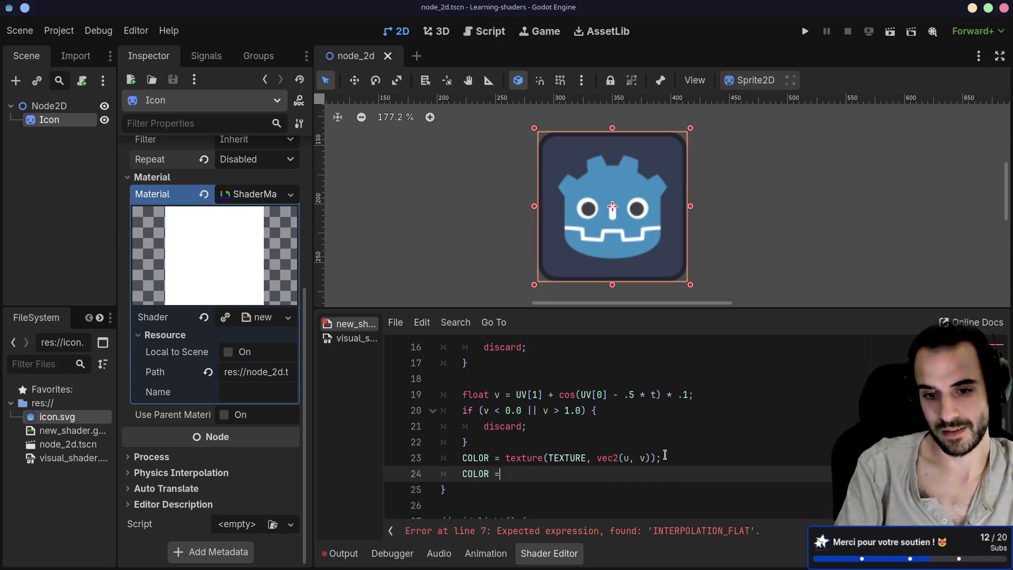
pyautogui.press('BackSpace')
pyautogui.press('BackSpace')
pyautogui.write('[4]')
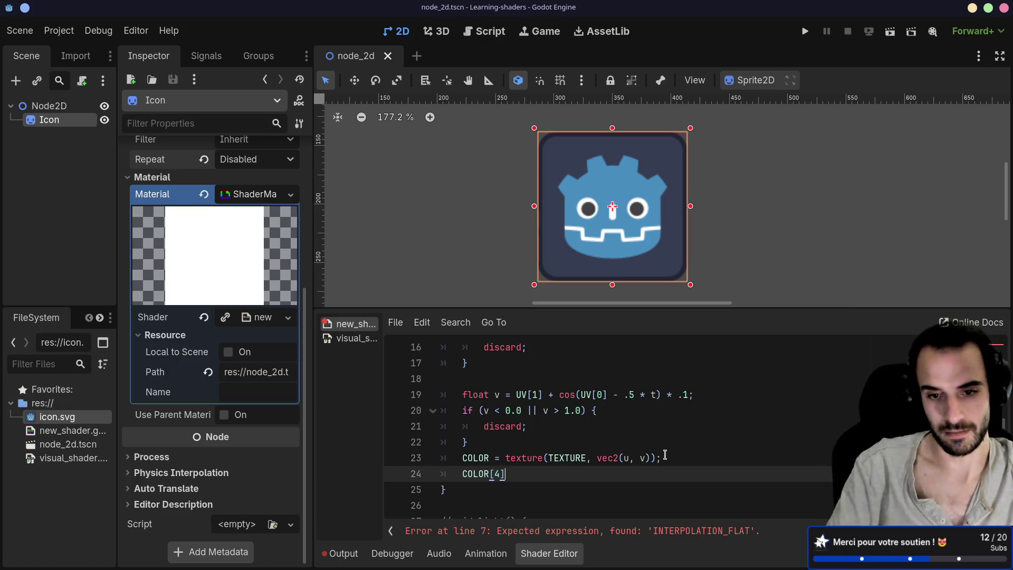
pyautogui.press('BackSpace')
pyautogui.press('BackSpace')
pyautogui.write('3] ')
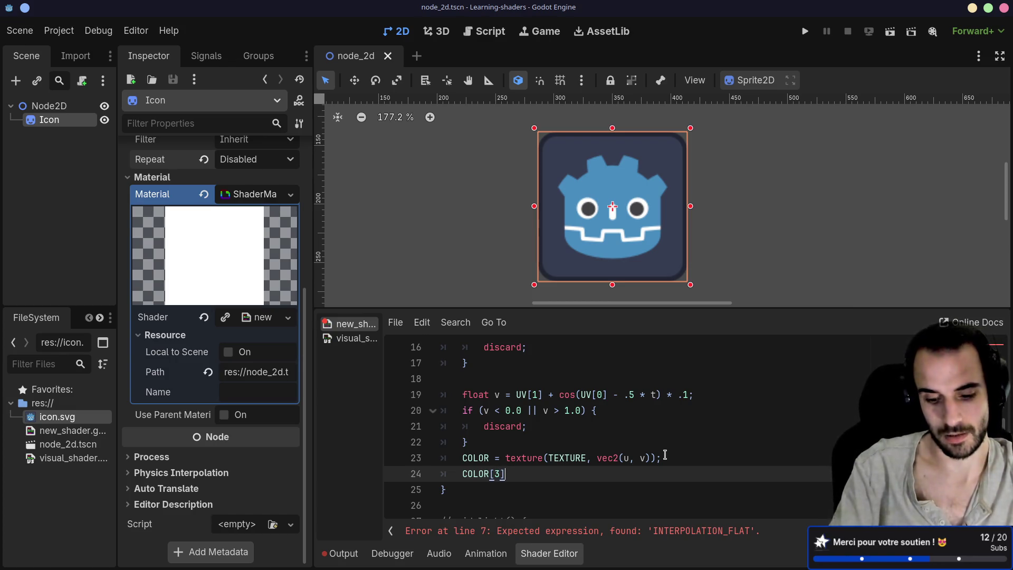
pyautogui.write('= alpha')
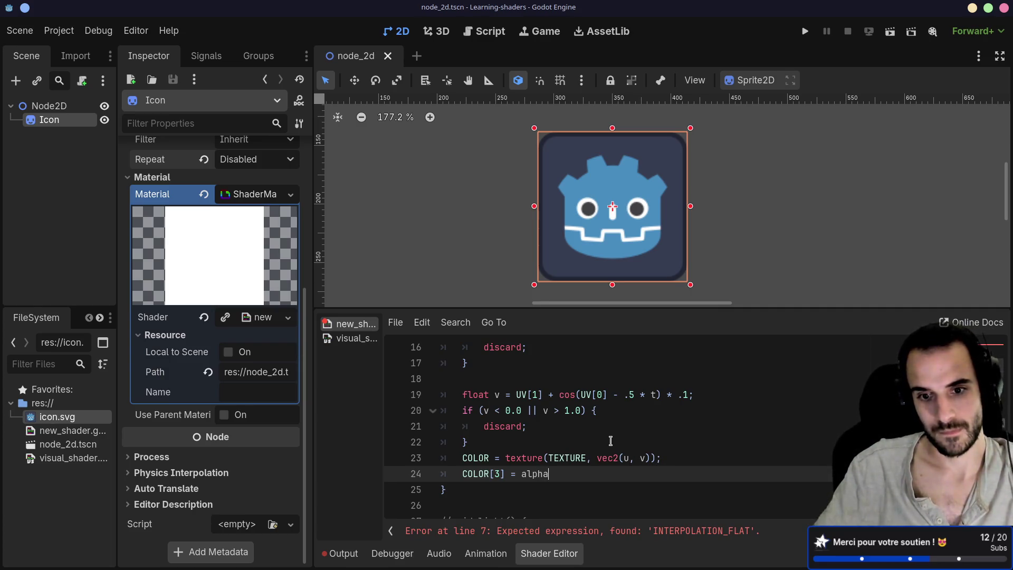
# Step: Change 'flat' to 'float' on lines 7 and 8 and save the scene
pyautogui.scroll(3, 603, 440)
pyautogui.scroll(1, 604, 433)
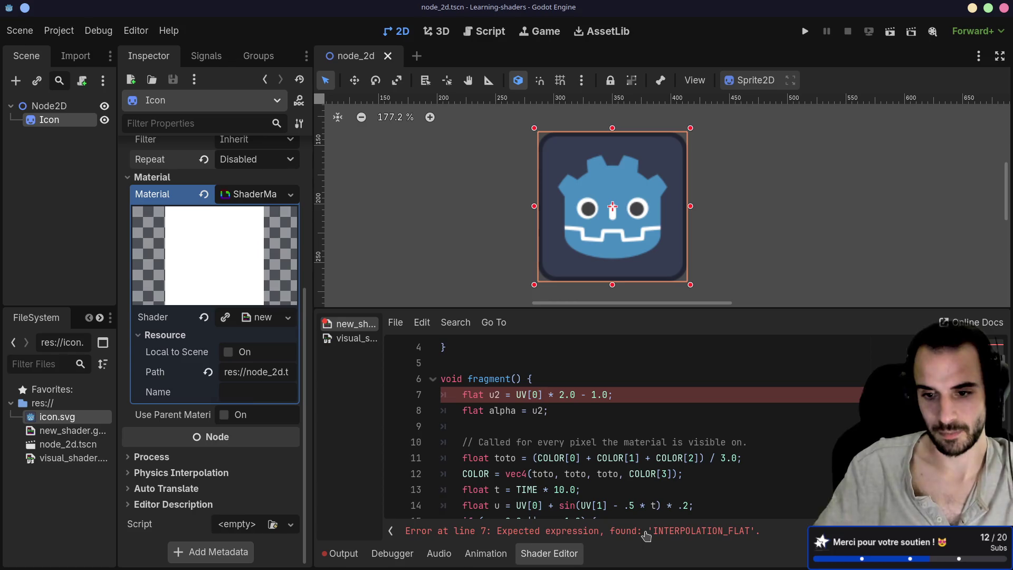
pyautogui.click(479, 394)
pyautogui.press('BackSpace')
pyautogui.write('oa')
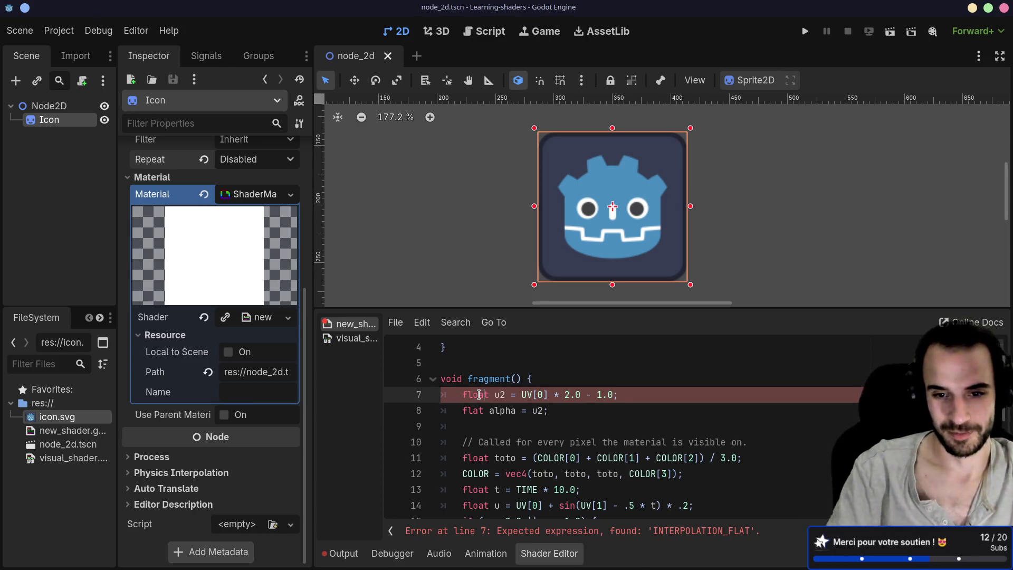
pyautogui.press('Escape')
pyautogui.press('Down')
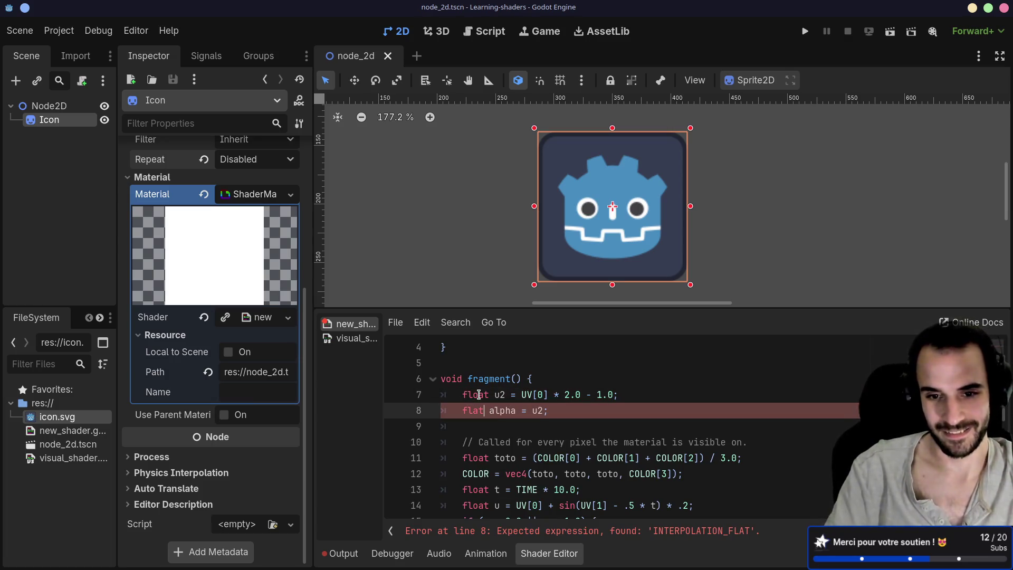
pyautogui.write('o')
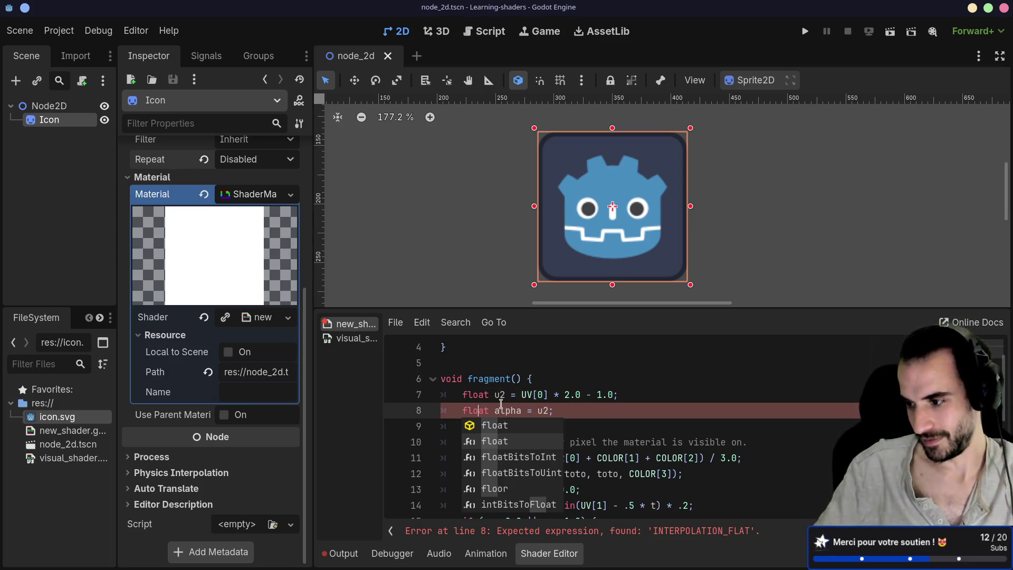
pyautogui.hotkey('ctrl', 's')
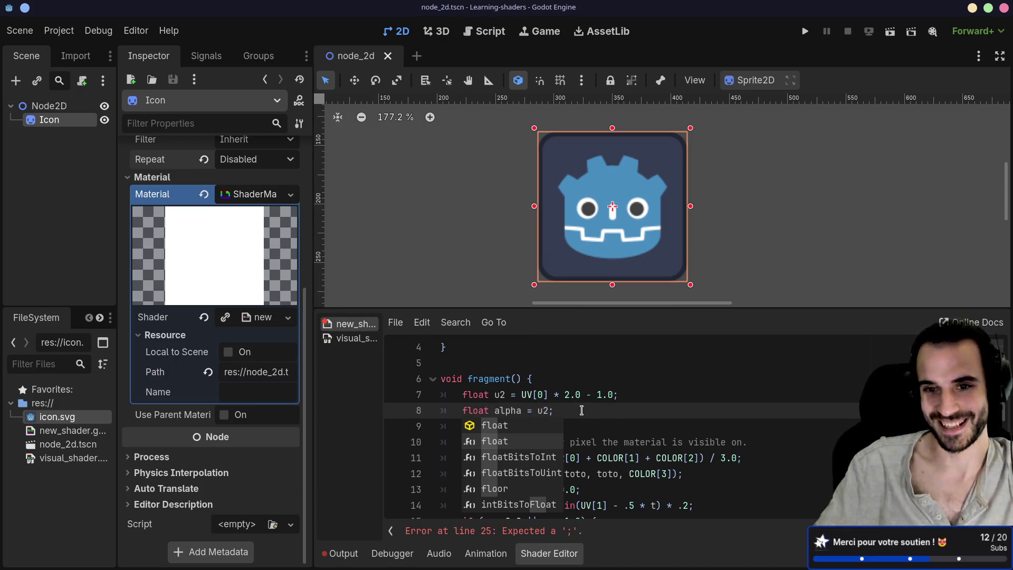
# Step: Add the missing semicolon after 'COLOR[3] = alpha' on line 24
pyautogui.click(580, 410)
pyautogui.scroll(-5, 605, 425)
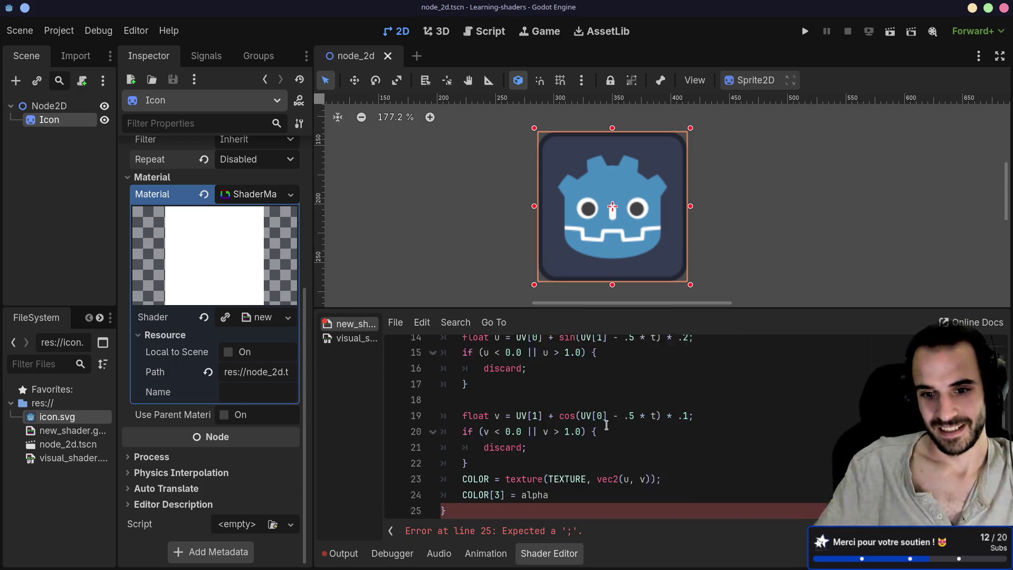
pyautogui.click(580, 424)
pyautogui.write(';')
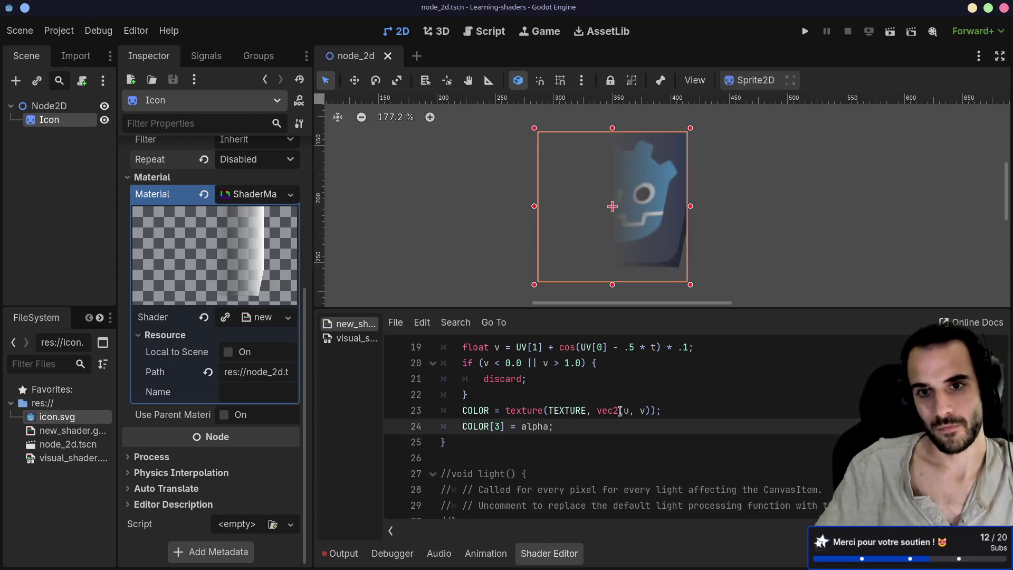
pyautogui.scroll(5, 622, 420)
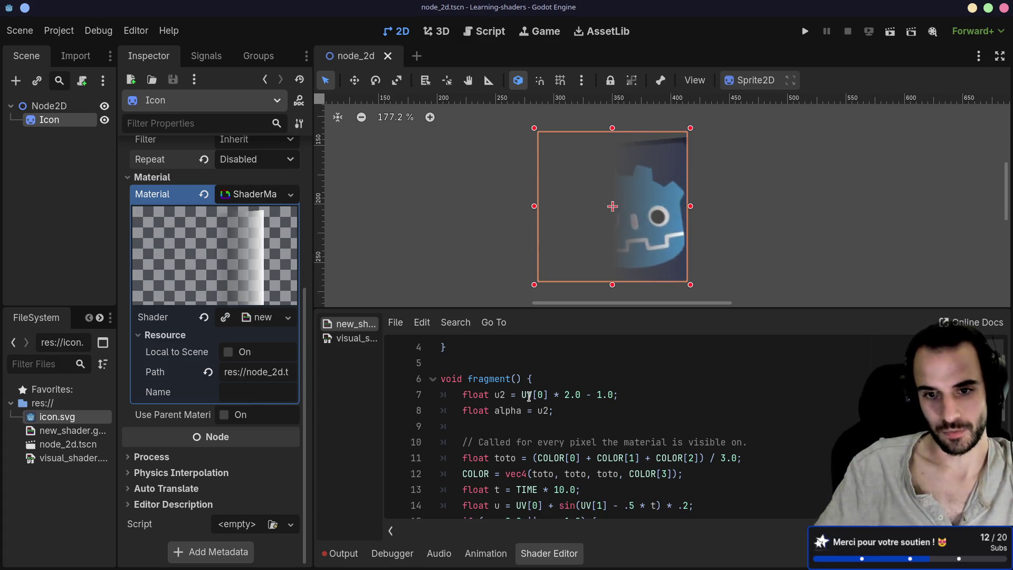
pyautogui.moveTo(521, 396); pyautogui.dragTo(550, 400)
pyautogui.click(553, 404)
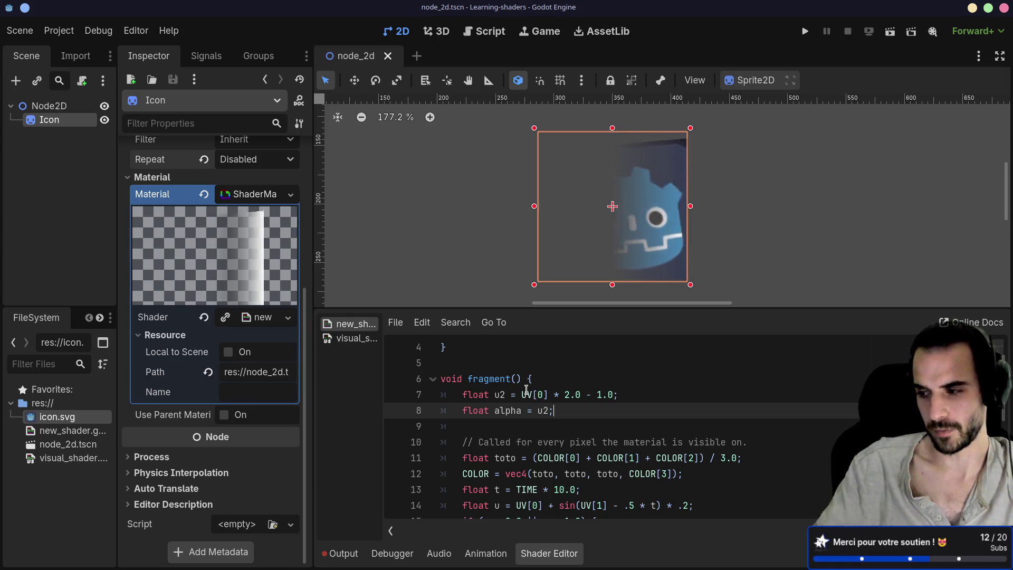
pyautogui.scroll(-5, 526, 388)
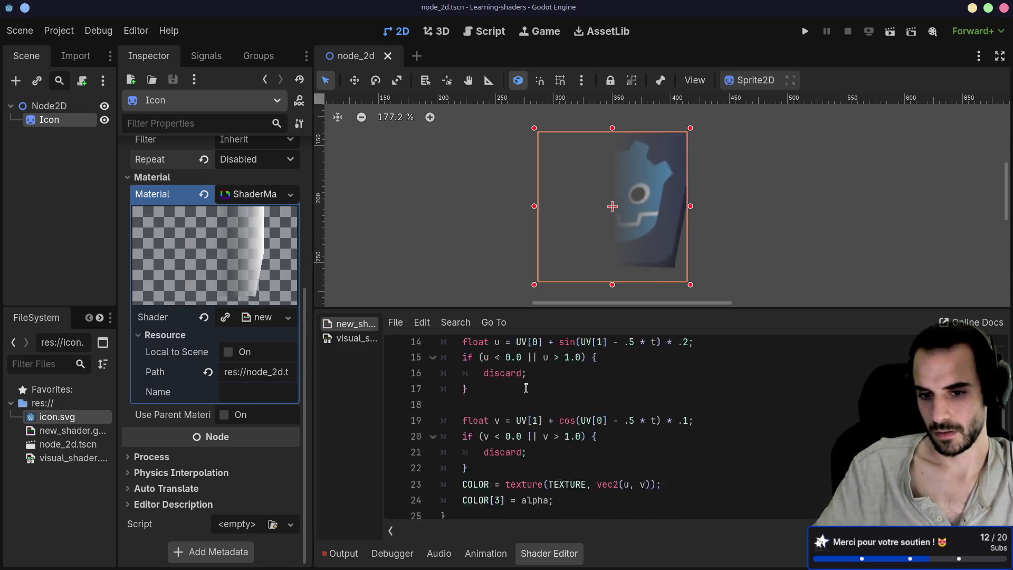
pyautogui.moveTo(462, 410); pyautogui.dragTo(497, 410)
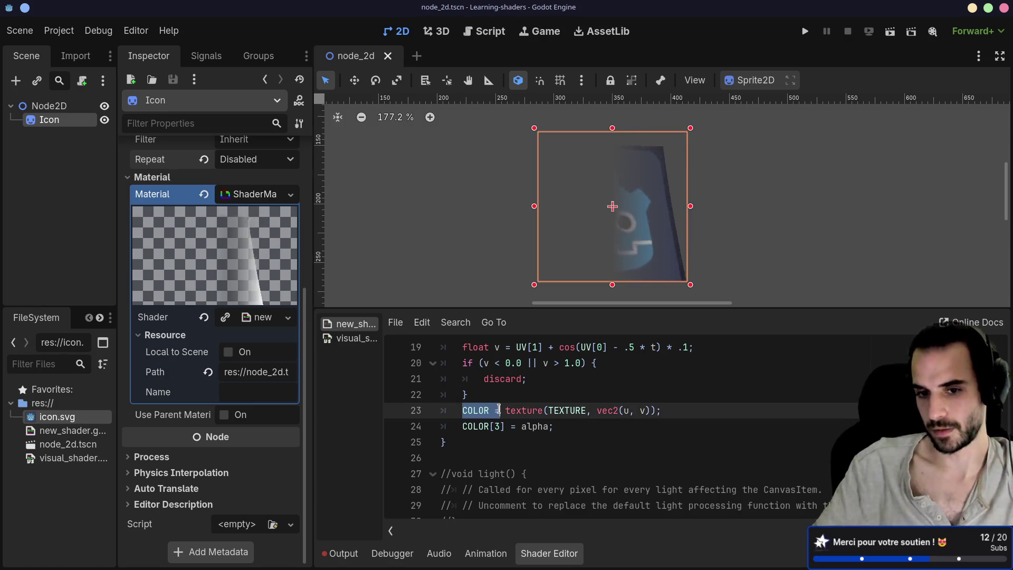
pyautogui.click(507, 379)
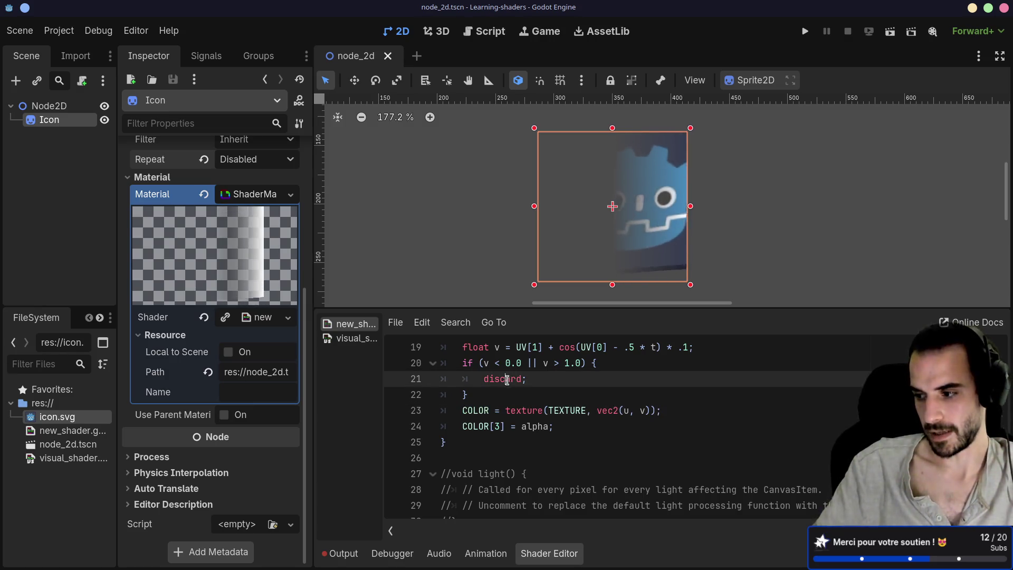
pyautogui.scroll(5, 515, 397)
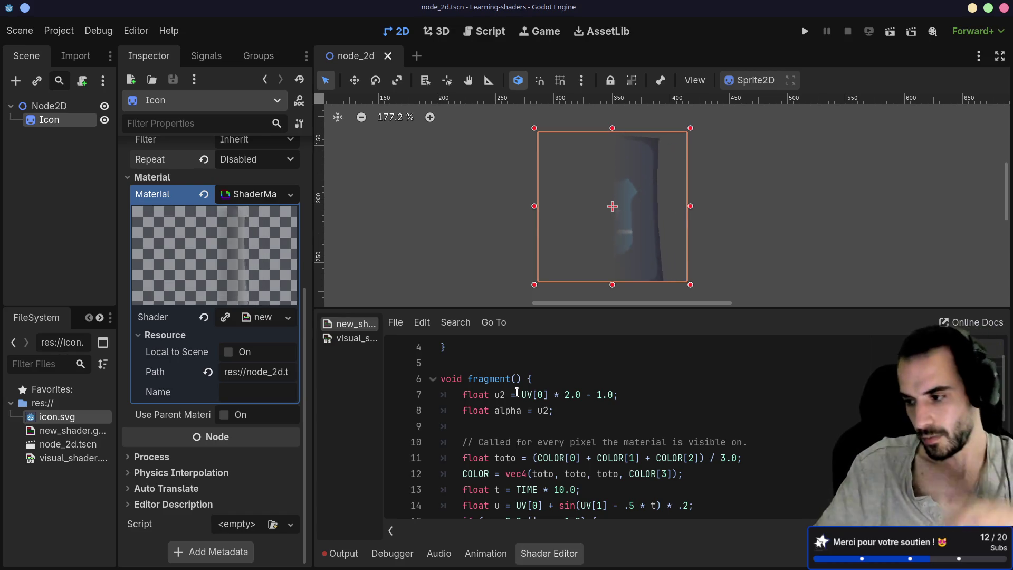
pyautogui.click(488, 395)
pyautogui.write('2')
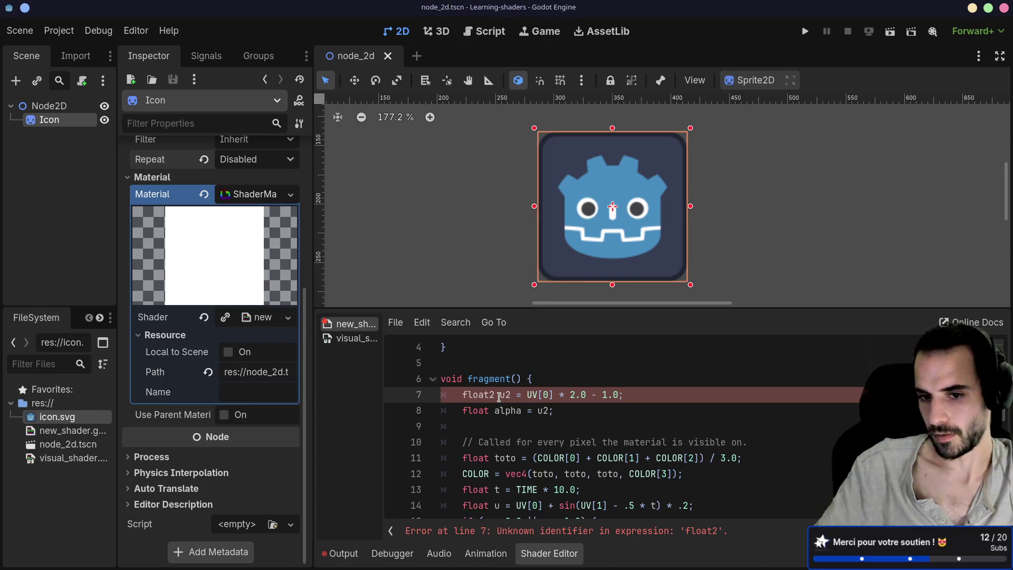
pyautogui.press('BackSpace')
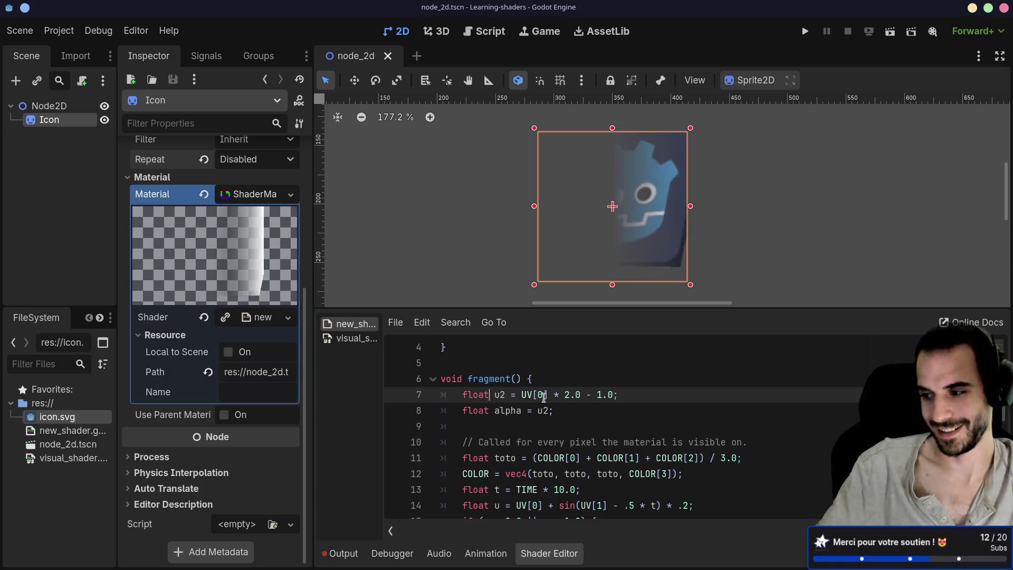
pyautogui.press('Right')
pyautogui.press('Right')
pyautogui.press('Right')
pyautogui.hotkey('shift', 'Right')
pyautogui.hotkey('shift', 'Right')
pyautogui.hotkey('shift', 'Right')
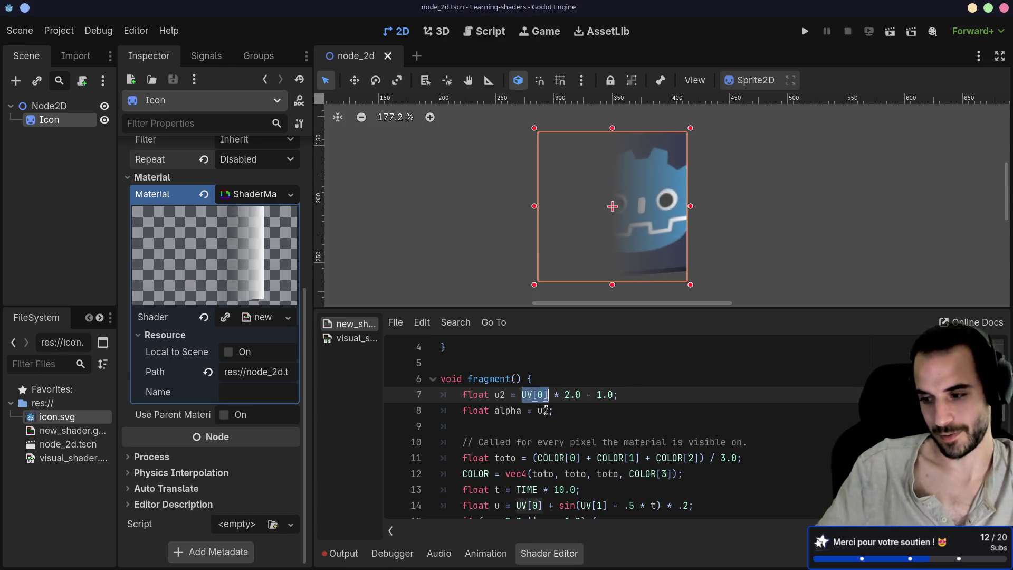
pyautogui.click(546, 410)
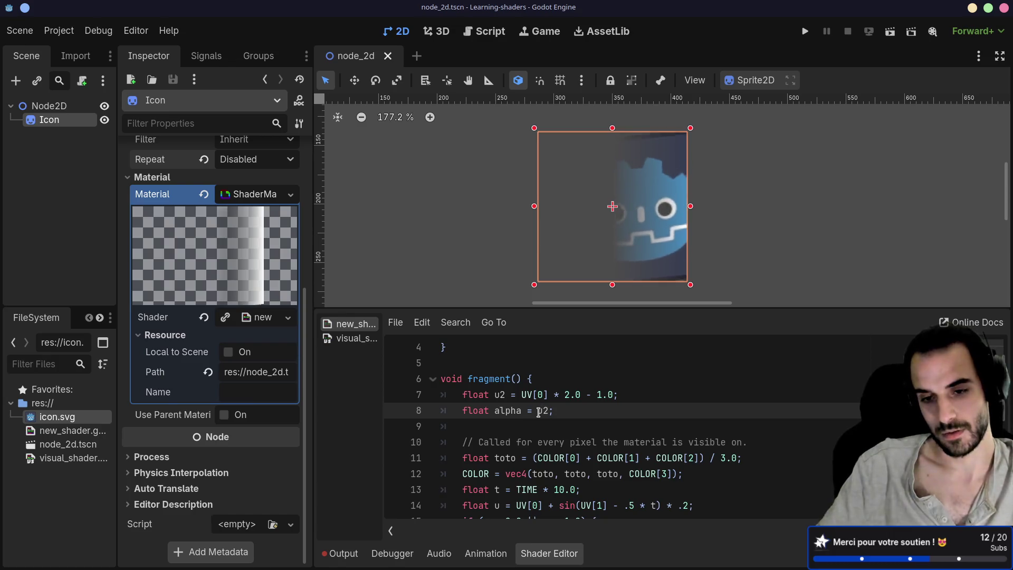
# Step: Write 'float alpha = abs(u2)' on line 8 using the abs autocomplete, then edit the expression
pyautogui.write('abs')
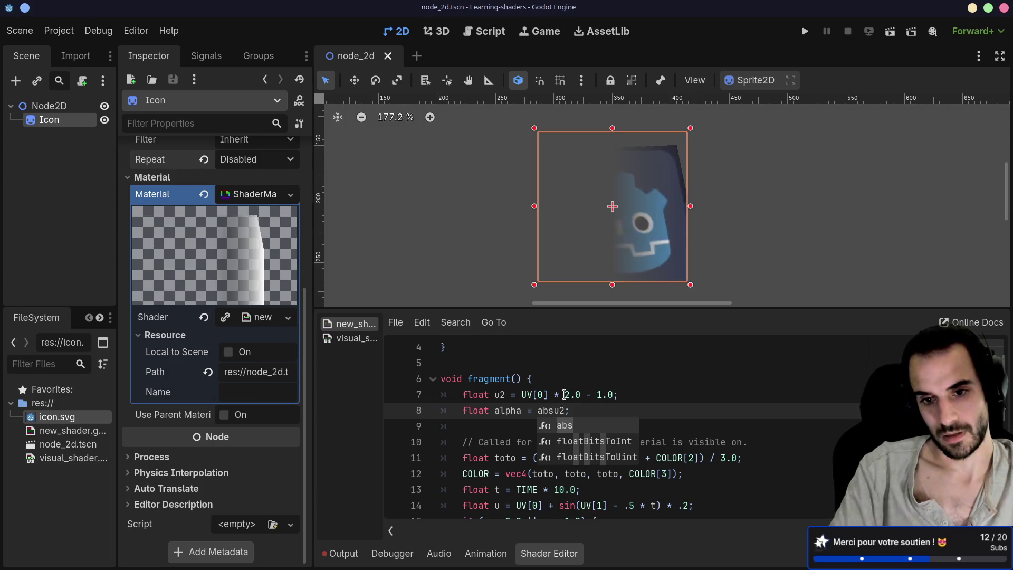
pyautogui.press('Tab')
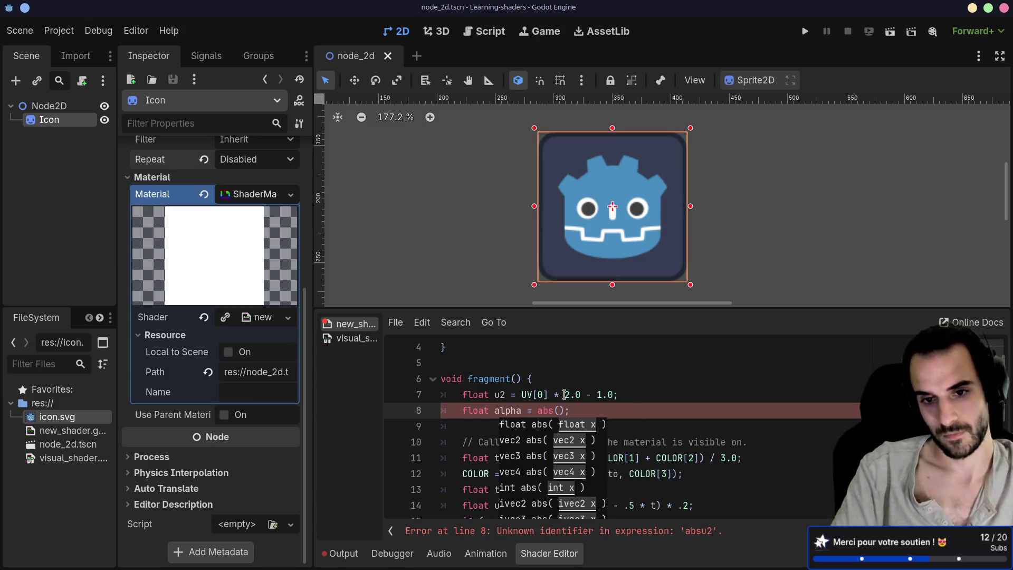
pyautogui.write('u2')
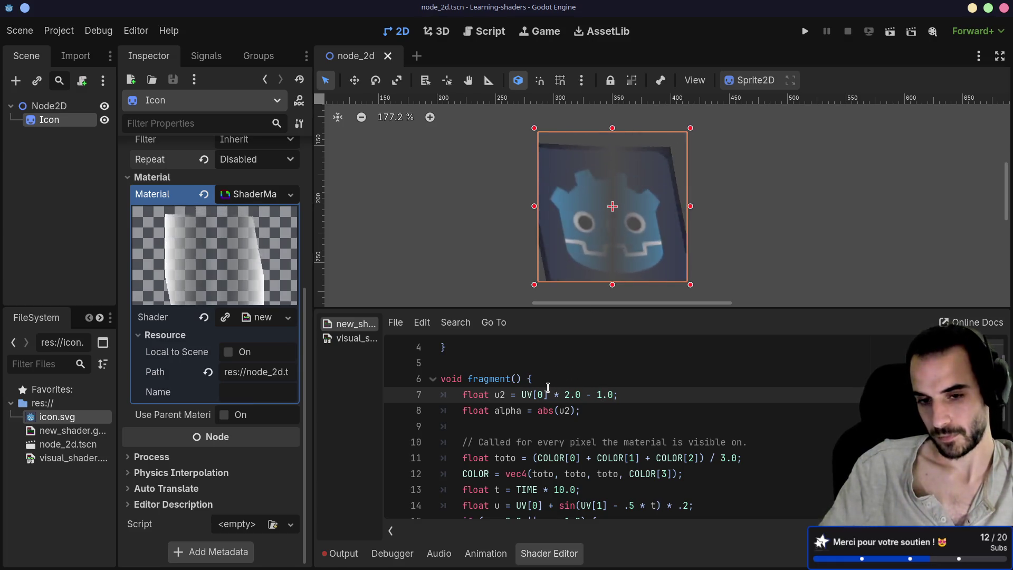
pyautogui.click(549, 412)
pyautogui.moveTo(534, 412); pyautogui.dragTo(583, 412)
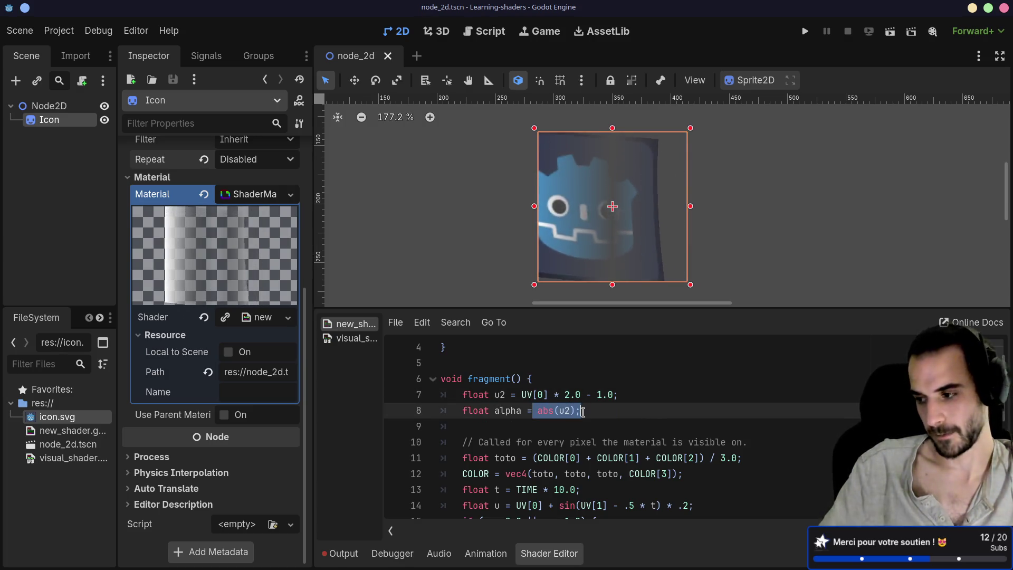
pyautogui.click(582, 412)
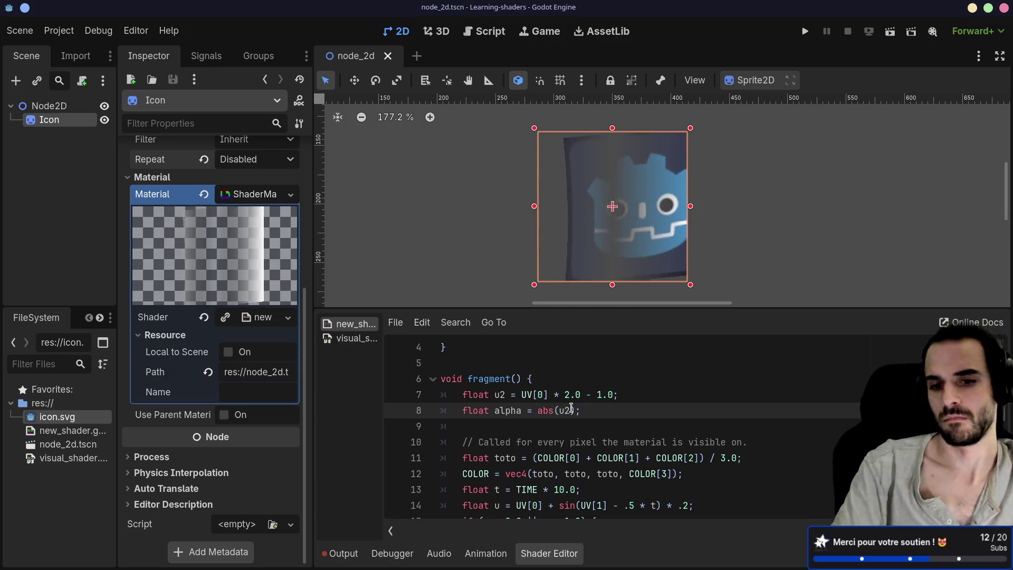
pyautogui.write('1 - ')
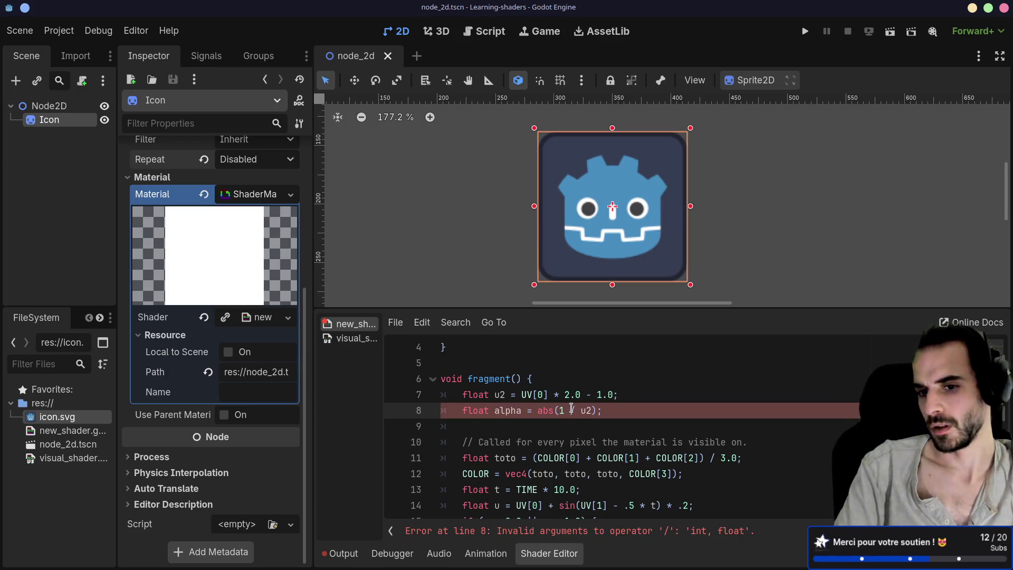
pyautogui.write('.0')
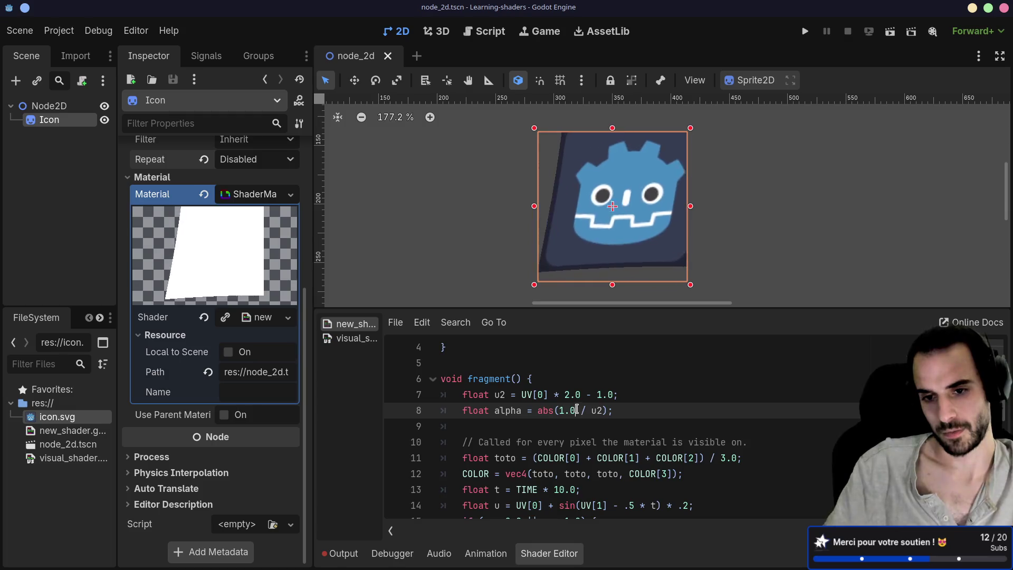
# Step: Restore the abs() argument on line 8 to plain u2
pyautogui.keyDown('shift'); pyautogui.click(604, 409); pyautogui.keyUp('shift')
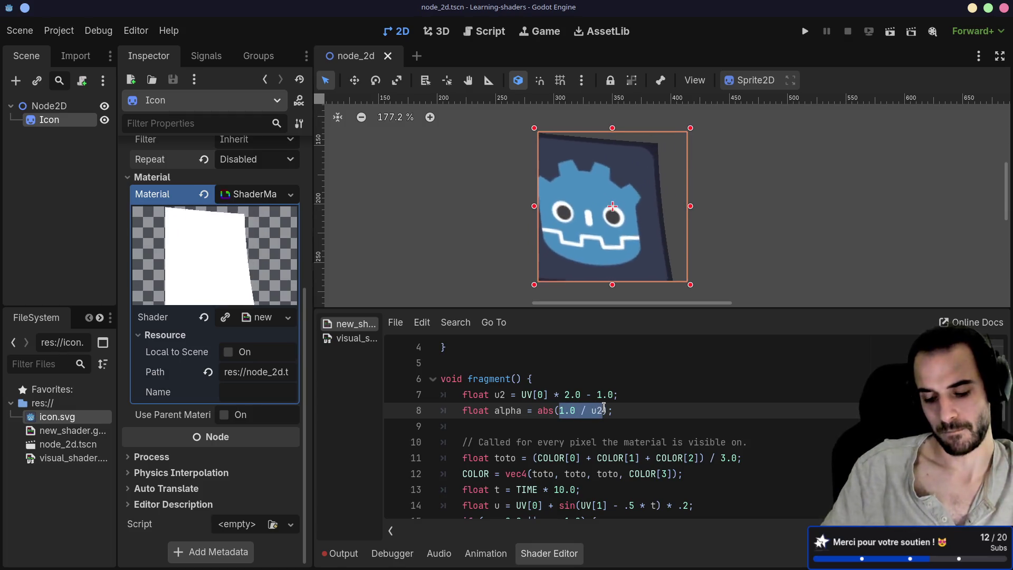
pyautogui.press('BackSpace')
pyautogui.write('u2')
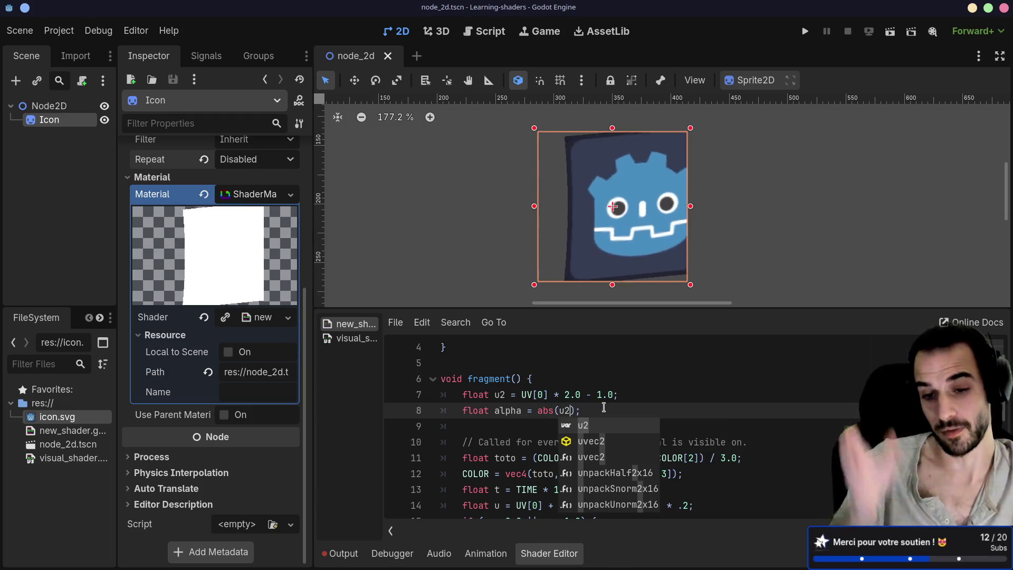
pyautogui.click(618, 395)
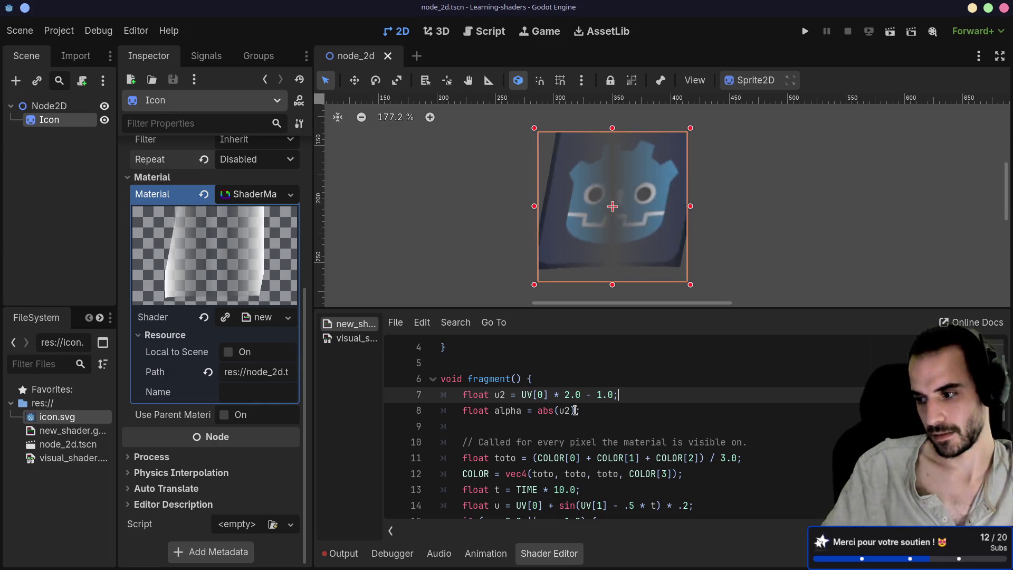
# Step: Prefix abs(u2) with '1.0 -', giving 'float alpha = 1.0 - abs(u2);'
pyautogui.click(539, 410)
pyautogui.write('1 -')
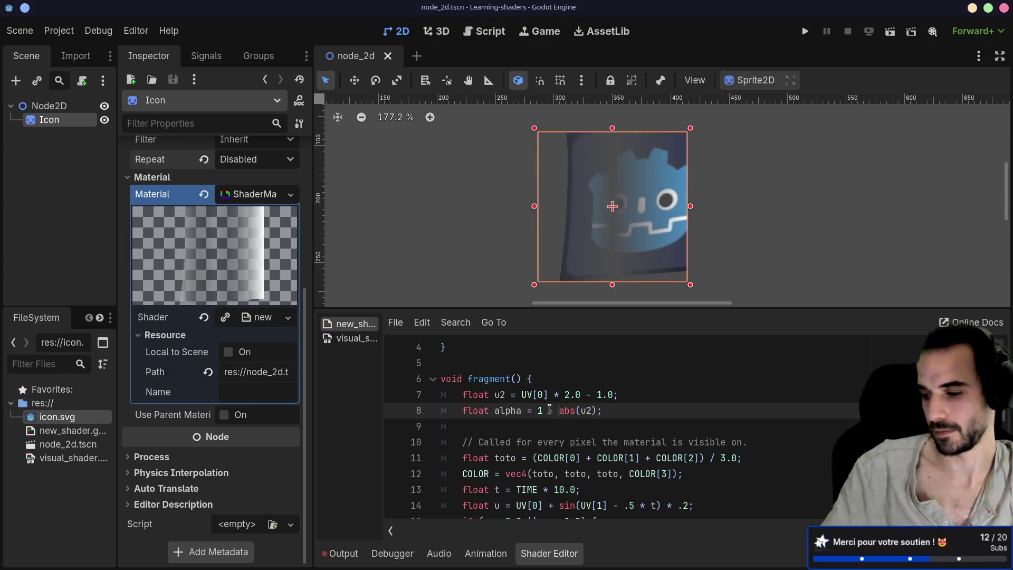
pyautogui.click(557, 394)
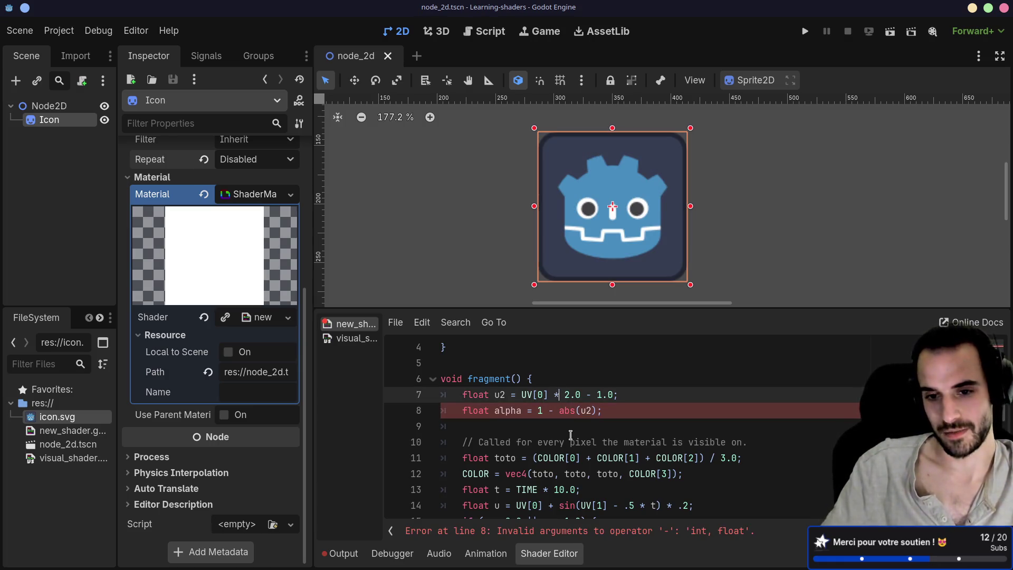
pyautogui.click(540, 410)
pyautogui.write('0.')
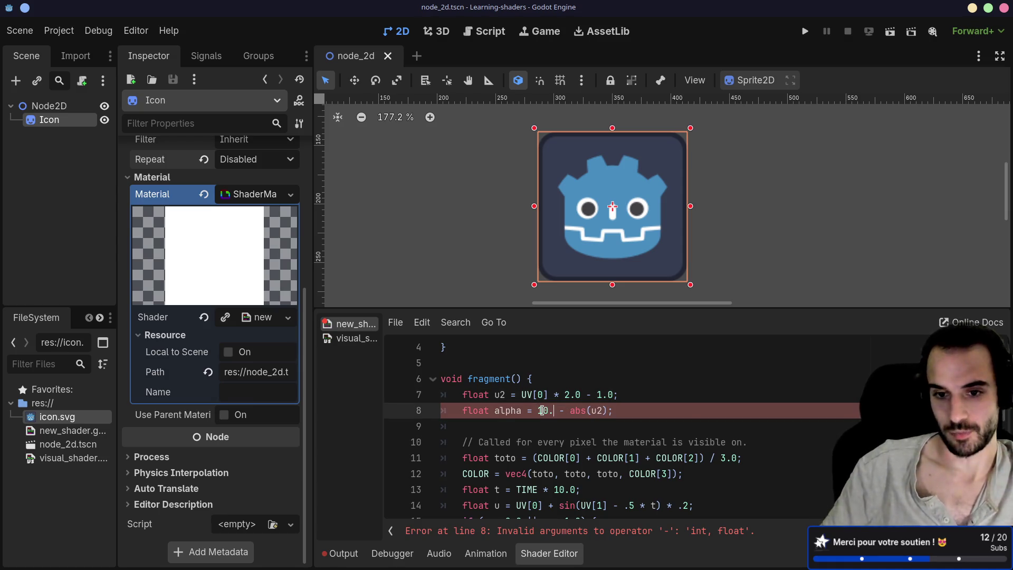
pyautogui.press('BackSpace')
pyautogui.press('BackSpace')
pyautogui.write('.0')
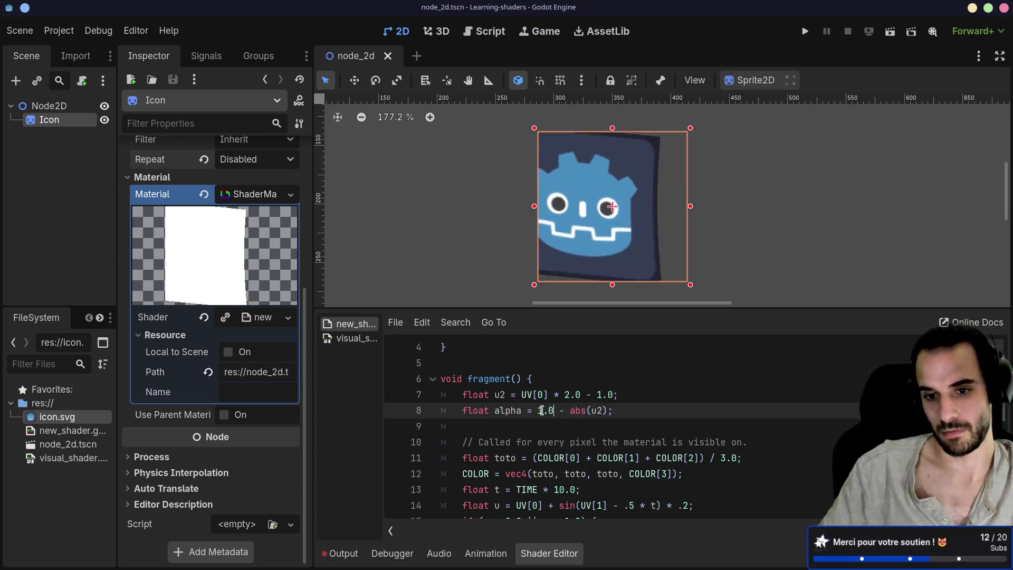